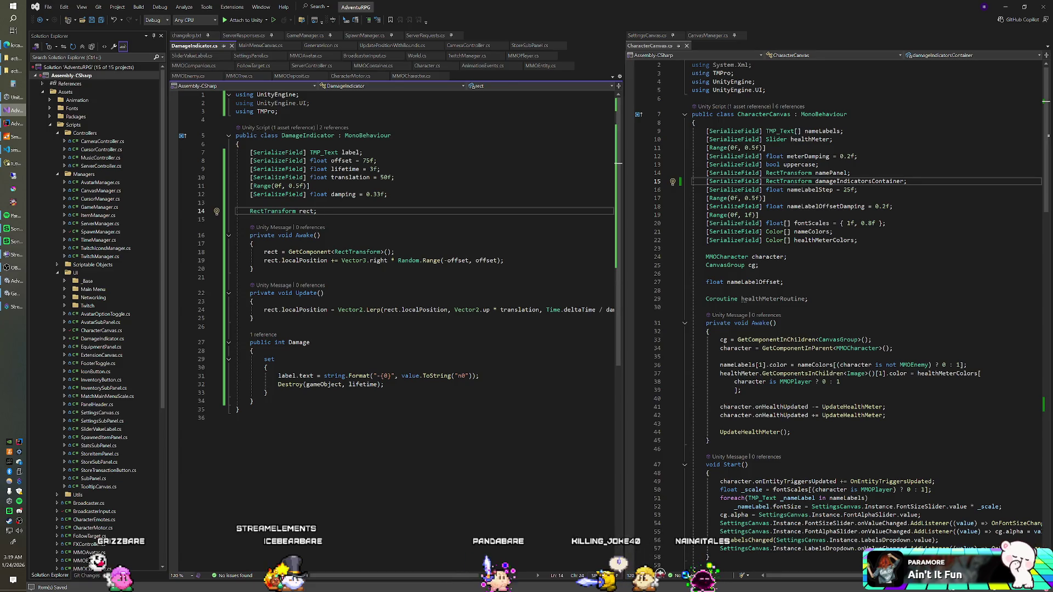
Split the Lerp call so each argument and the closing parenthesis sit on their own lines.
left_click(385, 310)
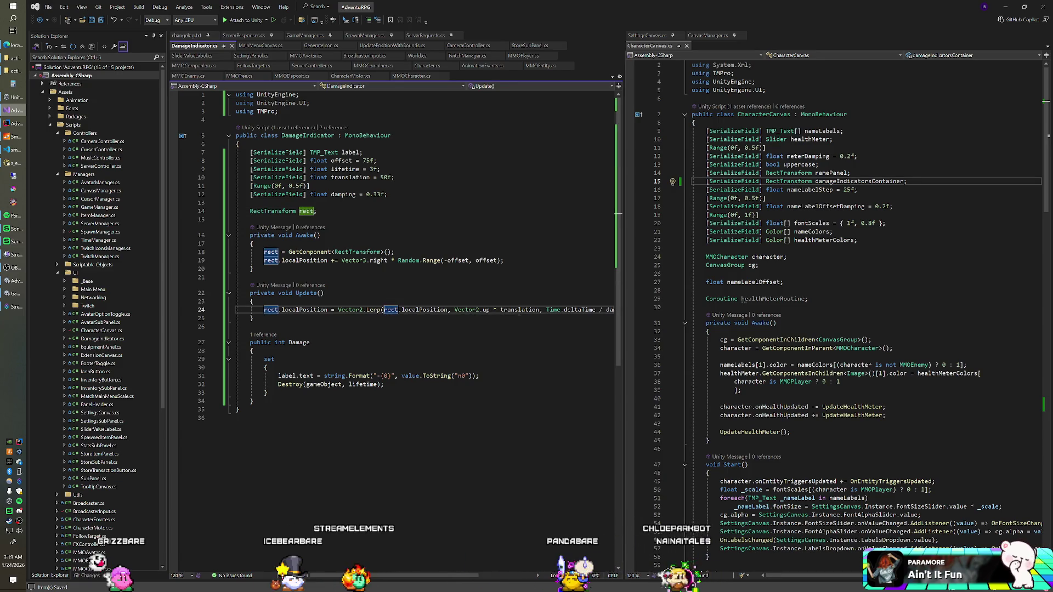
key("Return")
key("ctrl+Right")
key("ctrl+Right")
key("ctrl+Right")
key("Return")
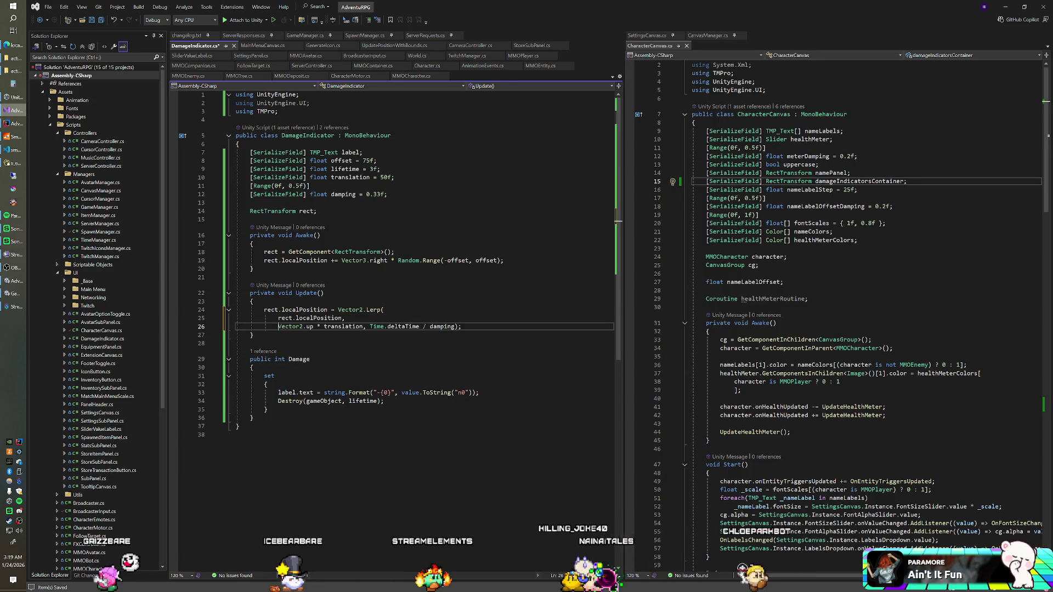
key("ctrl+Right")
key("ctrl+Right")
key("ctrl+Right")
key("Return")
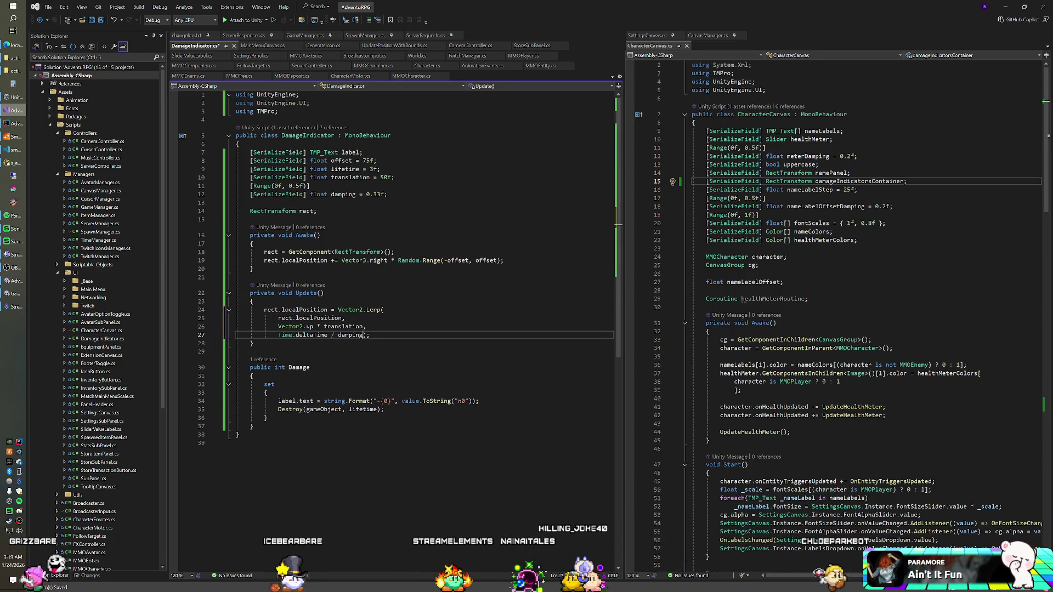
key("Return")
Rename the offset field to maxOffset and declare a new 'float offset' field below rect.
left_click(317, 211)
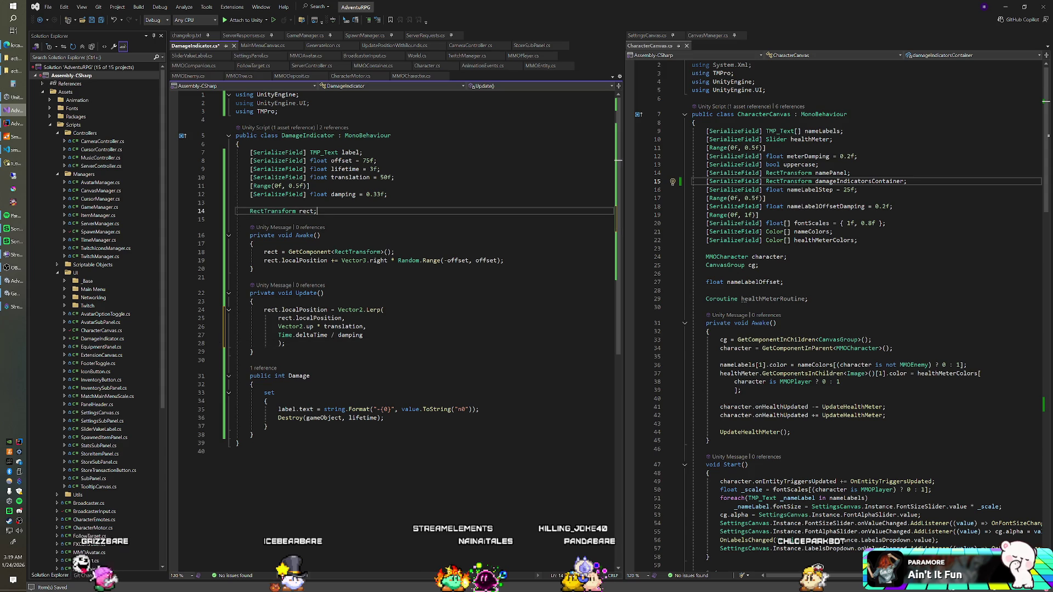
key("Return")
key("Return")
type("float")
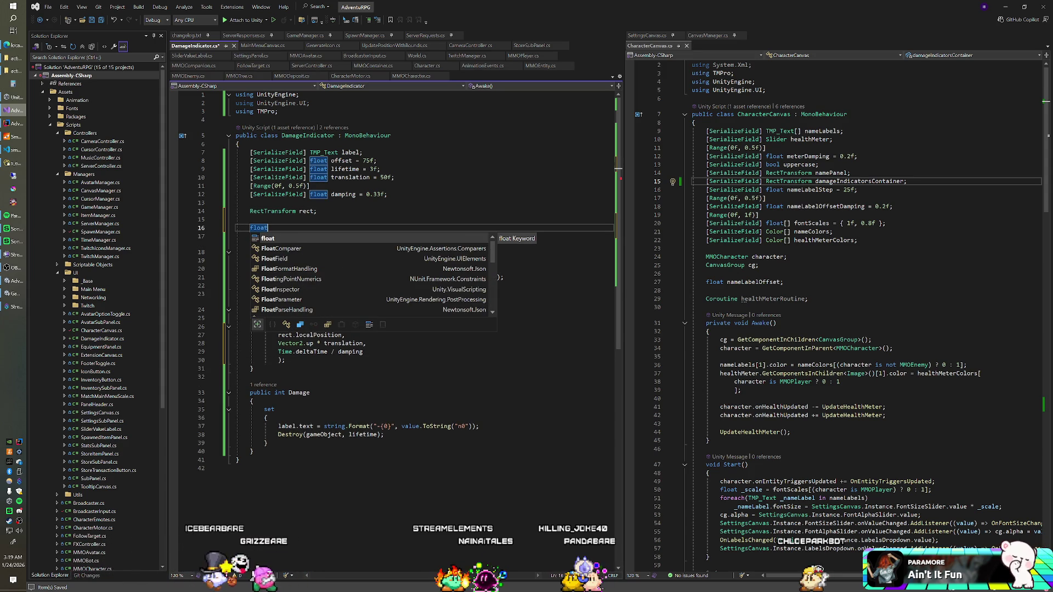
left_click(341, 161)
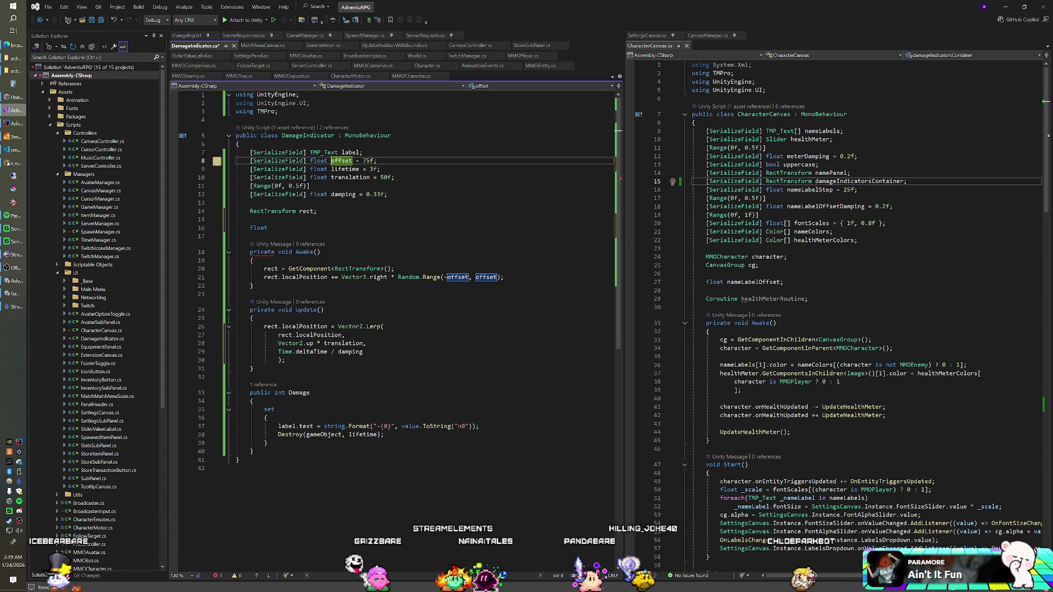
double_click(342, 161)
key("ctrl+r")
key("ctrl+r")
type("ma")
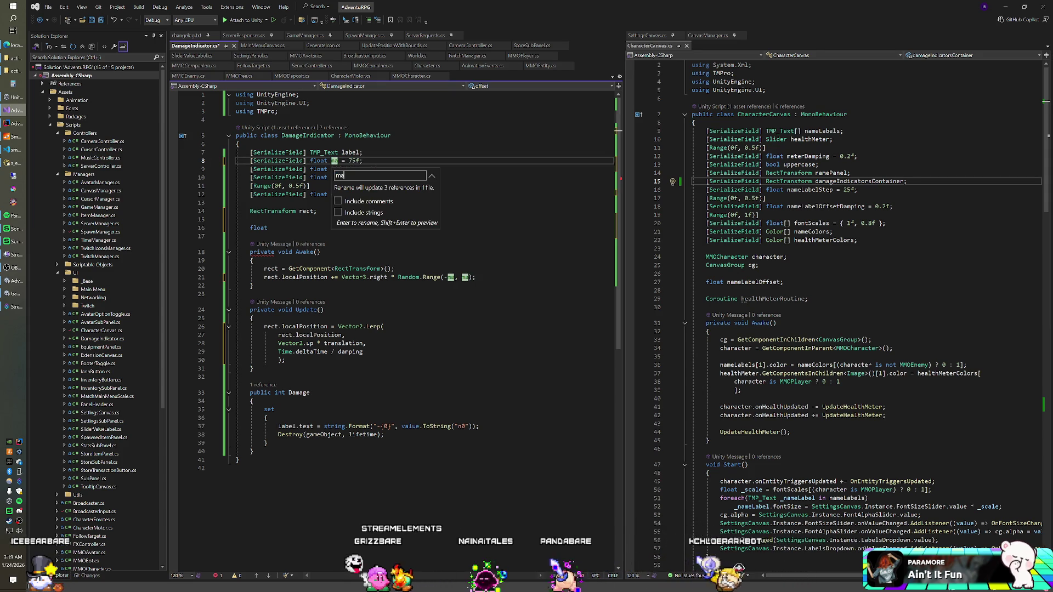
type("xOffset")
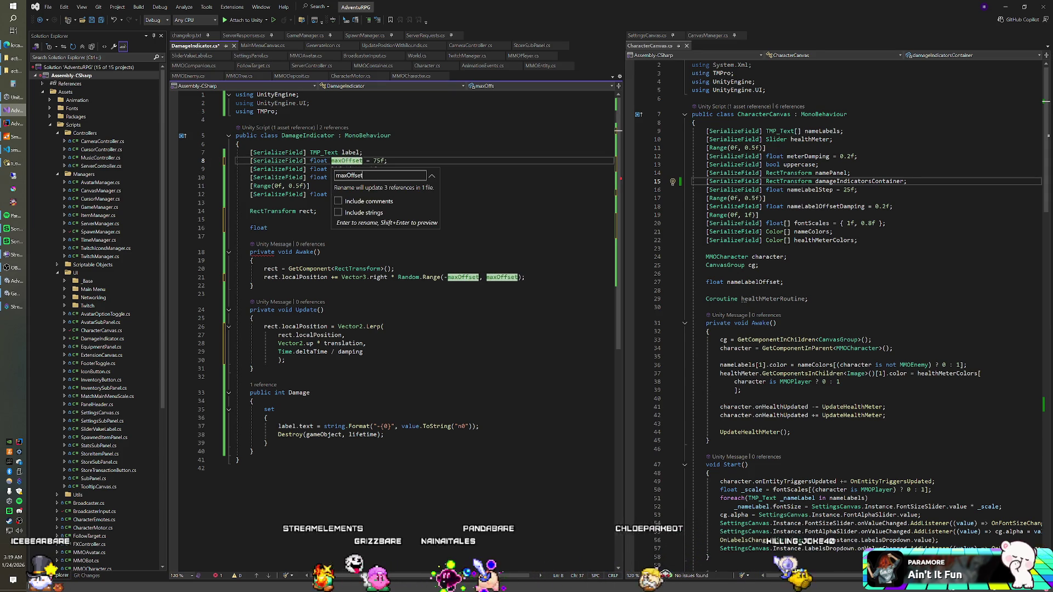
key("Return")
left_click(268, 228)
type("offset;")
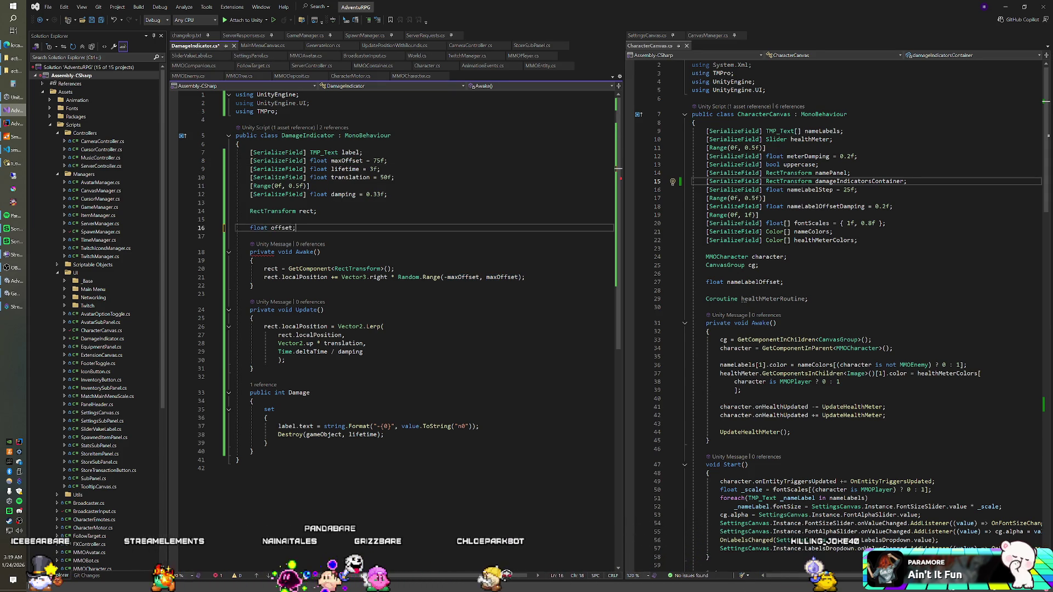
In Awake, assign offset = Random.Range(-maxOffset, maxOffset).
left_click(394, 268)
key("Return")
type("offf")
key("BackSpace")
type("set =")
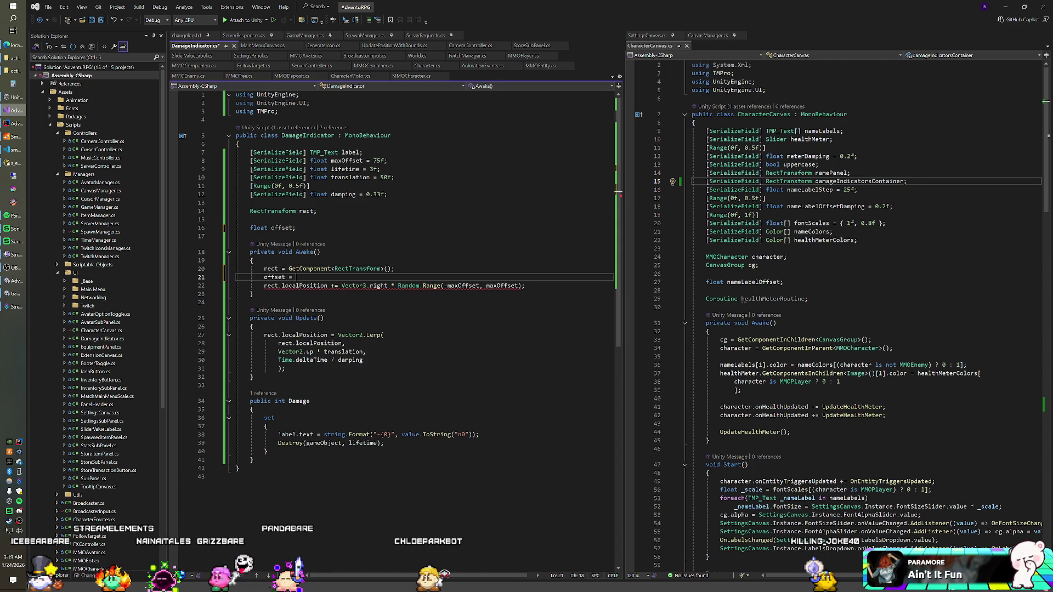
left_click(398, 286)
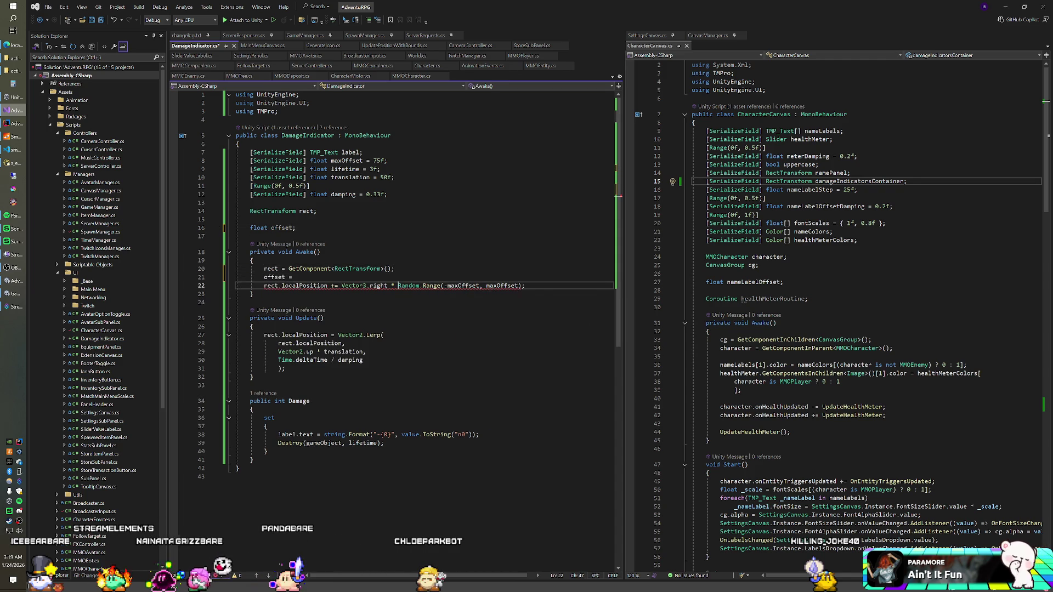
key("ctrl+x")
key("Up")
key("ctrl+v")
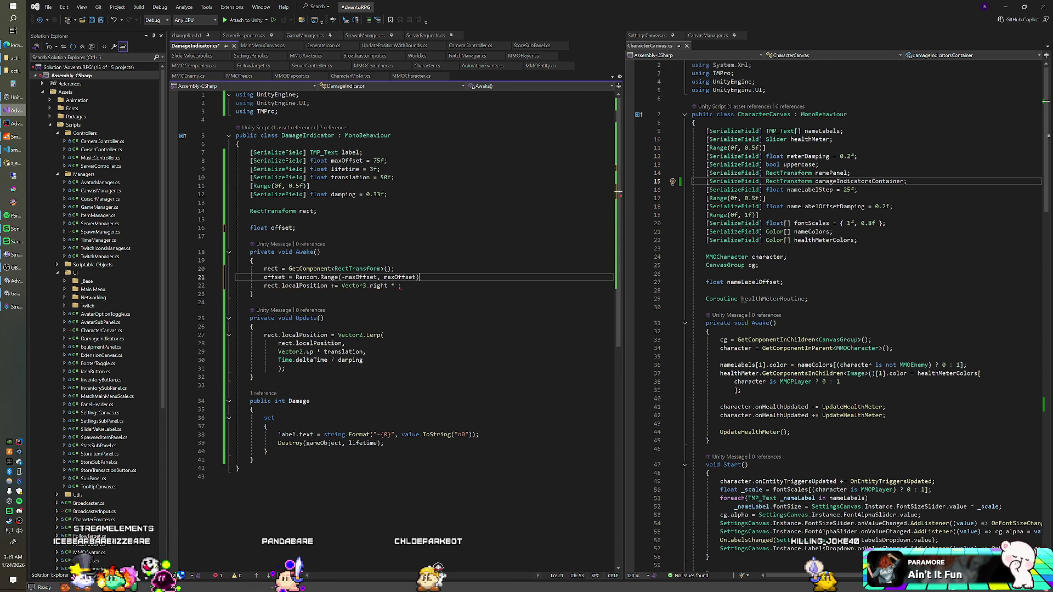
type(";")
Use the offset field where the Random.Range expression used to be.
left_click(399, 286)
type("off")
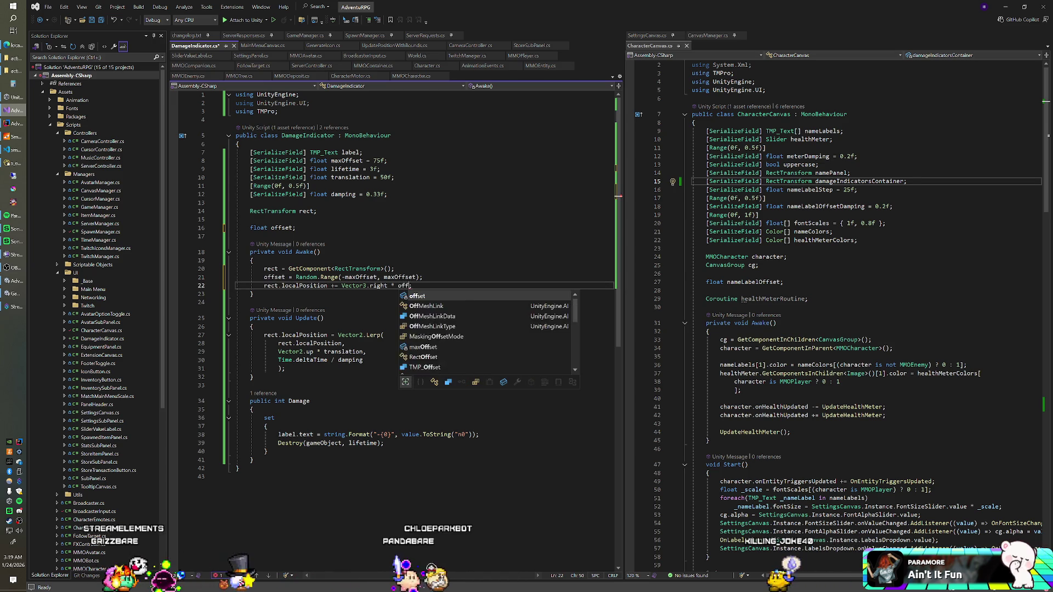
key("Tab")
key("Up")
key("End")
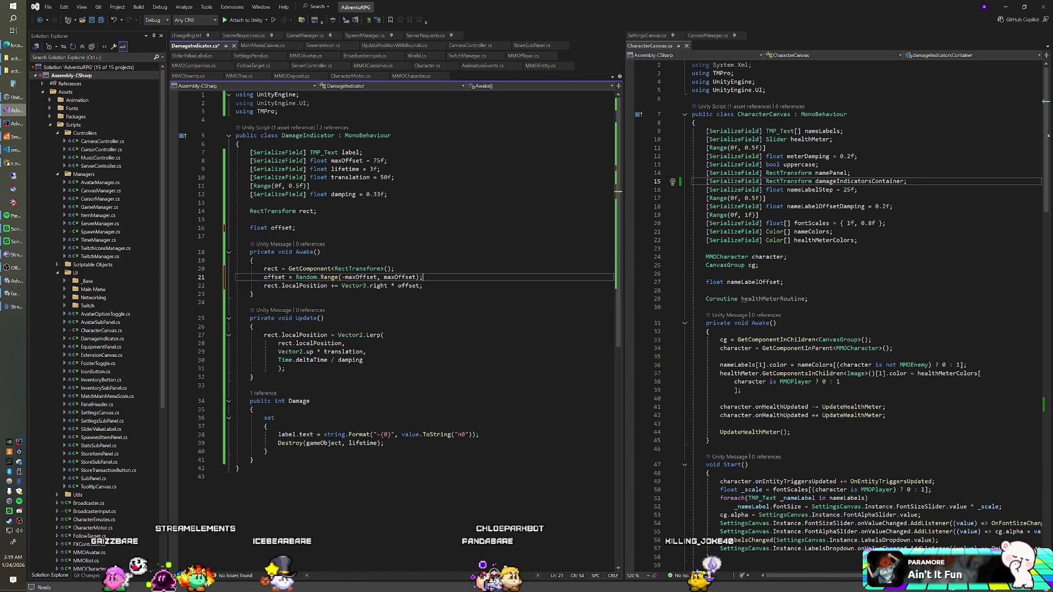
left_click(278, 352)
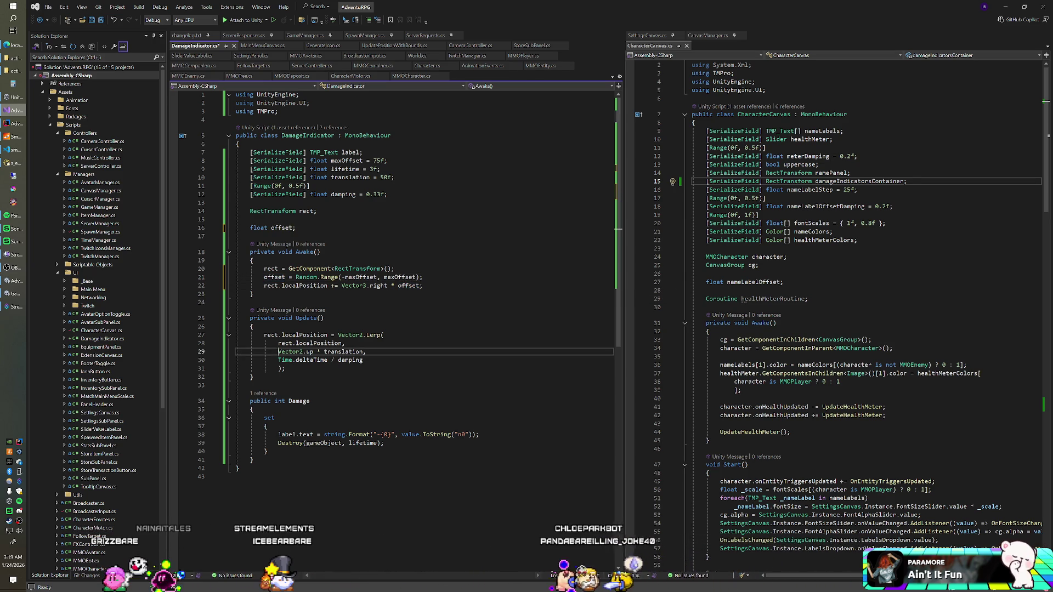
Replace Vector2.up * translation in Update's Lerp with new Vector3(offset, translation, 0f), then switch to Unity.
key("ctrl+shift+Right")
key("ctrl+shift+Right")
key("ctrl+shift+Right")
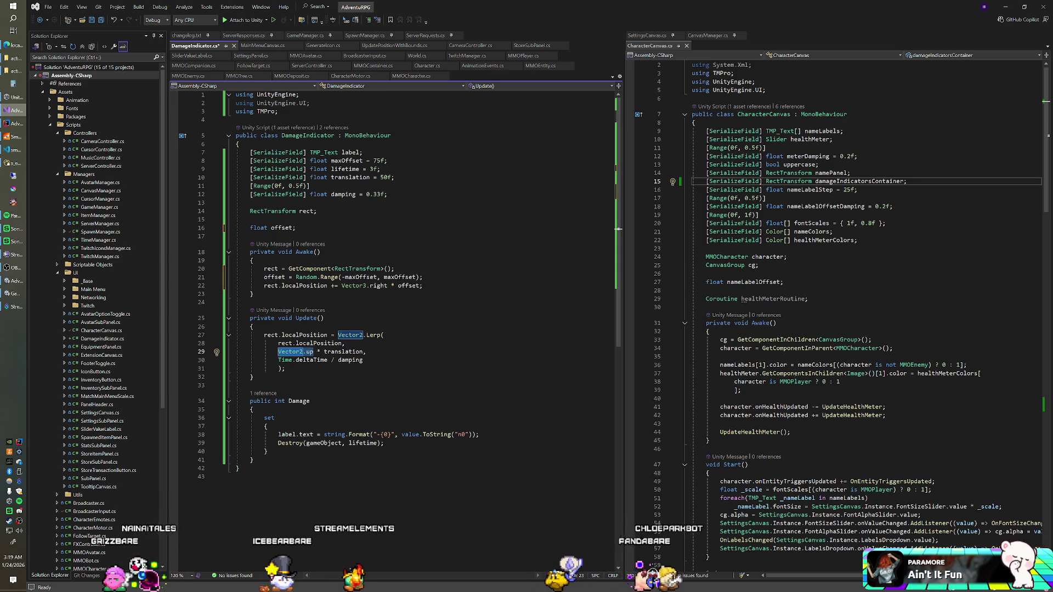
mouse_move(326, 343)
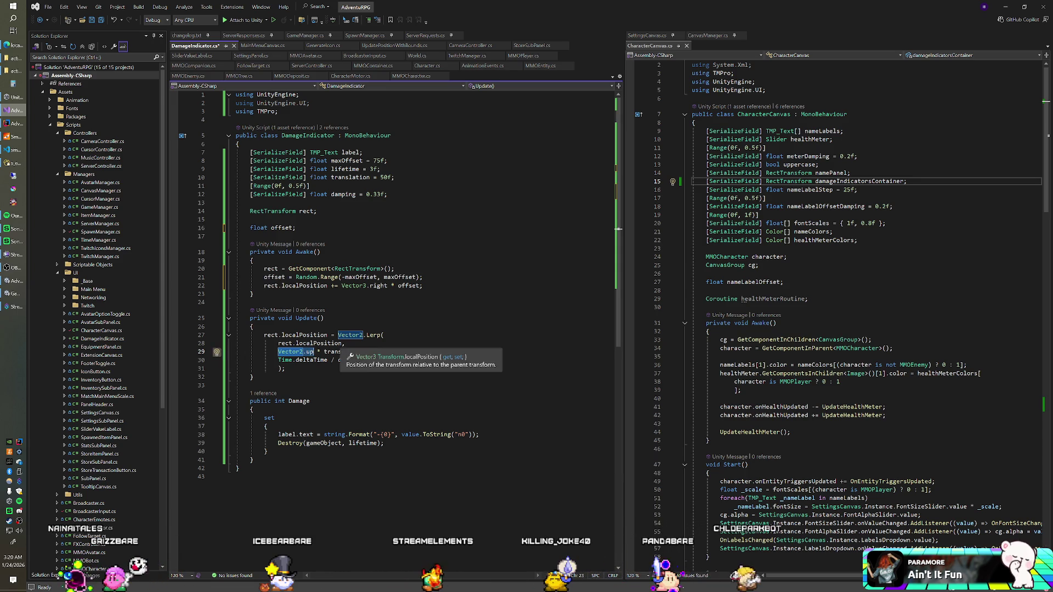
type("new Vecot")
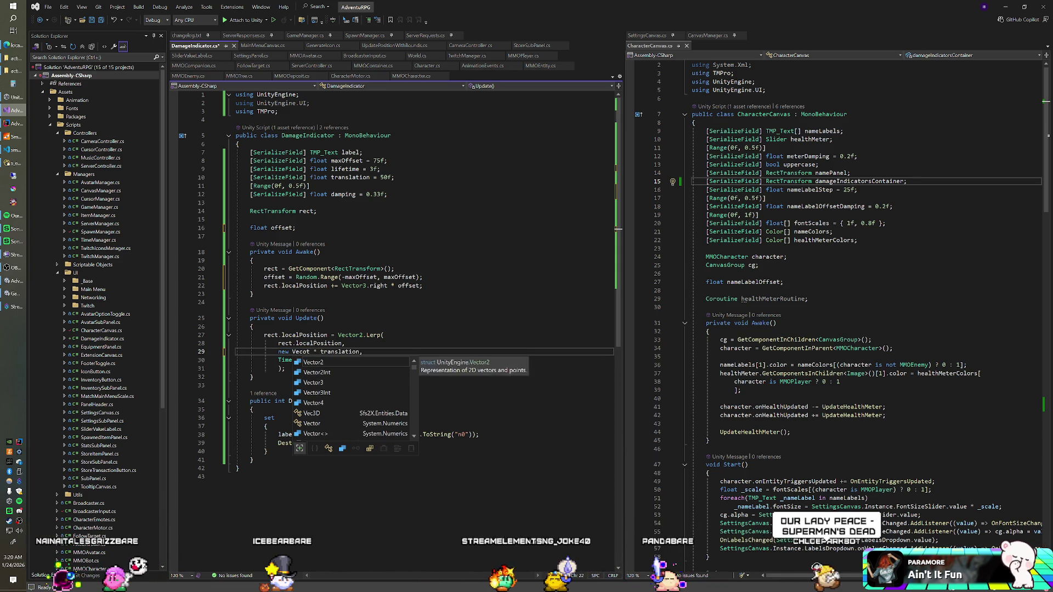
key("BackSpace")
key("BackSpace")
type("tor3(o")
type("ffset, ")
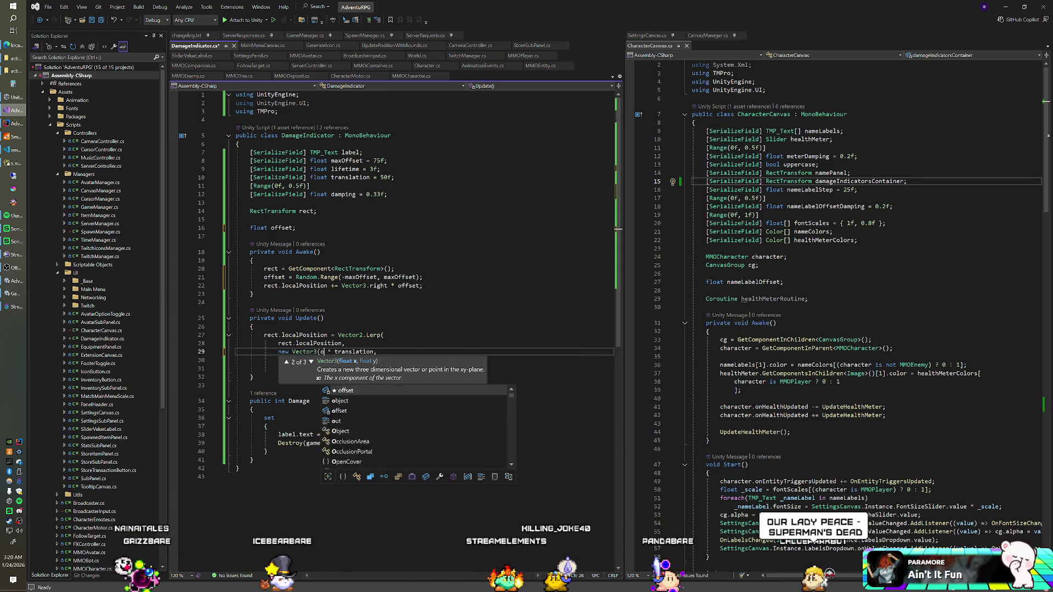
type("translation,")
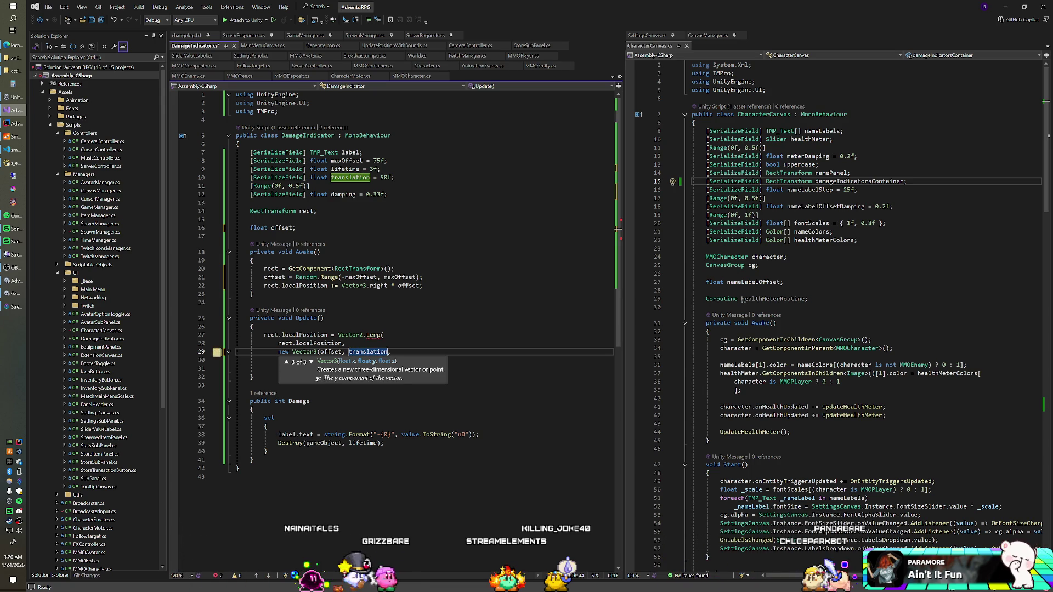
key("Escape")
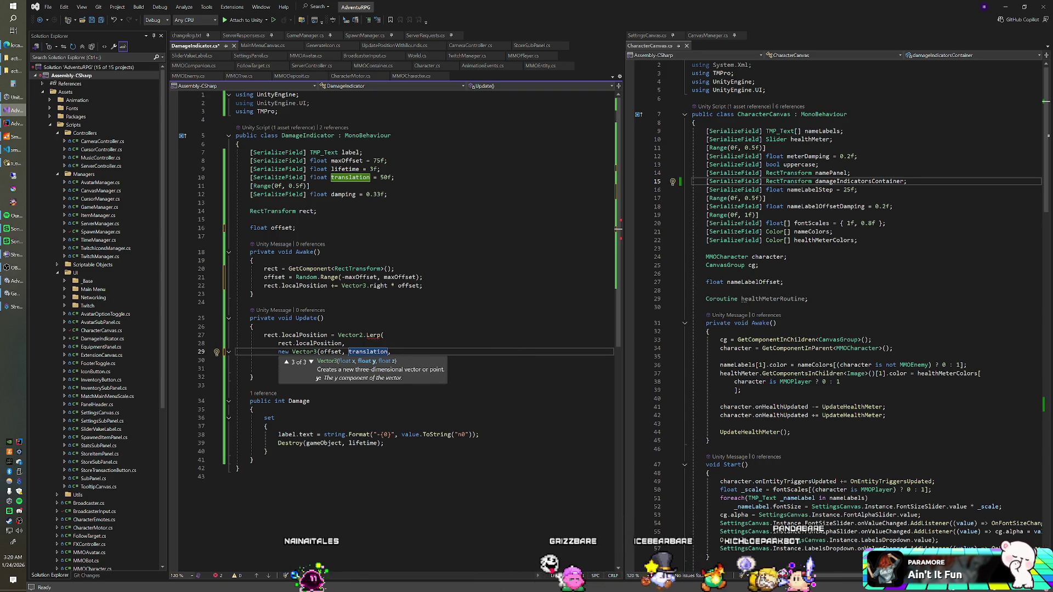
scroll(403, 340, "down", 1)
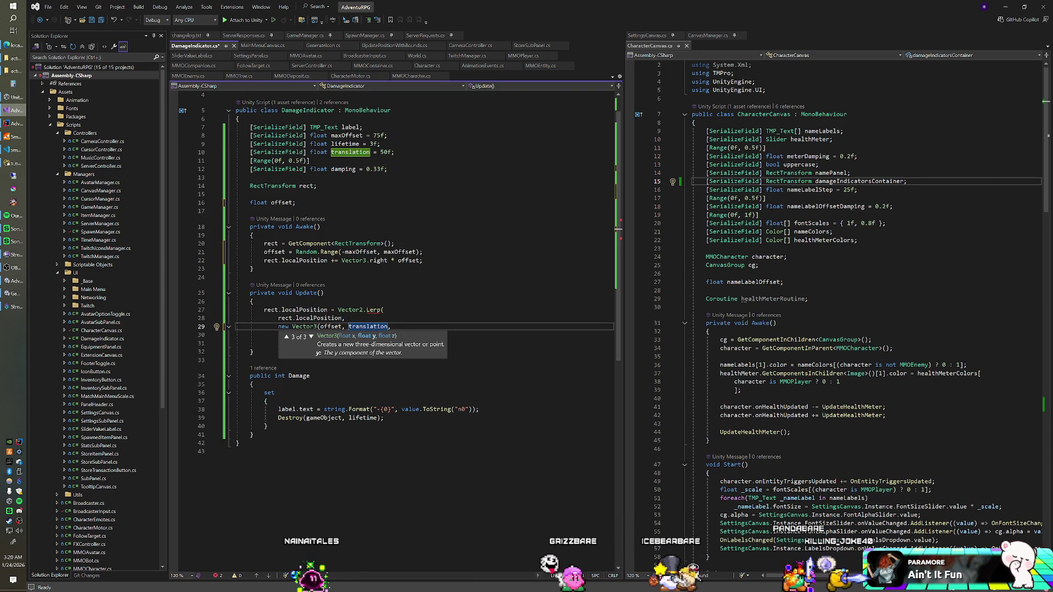
type(",0f),")
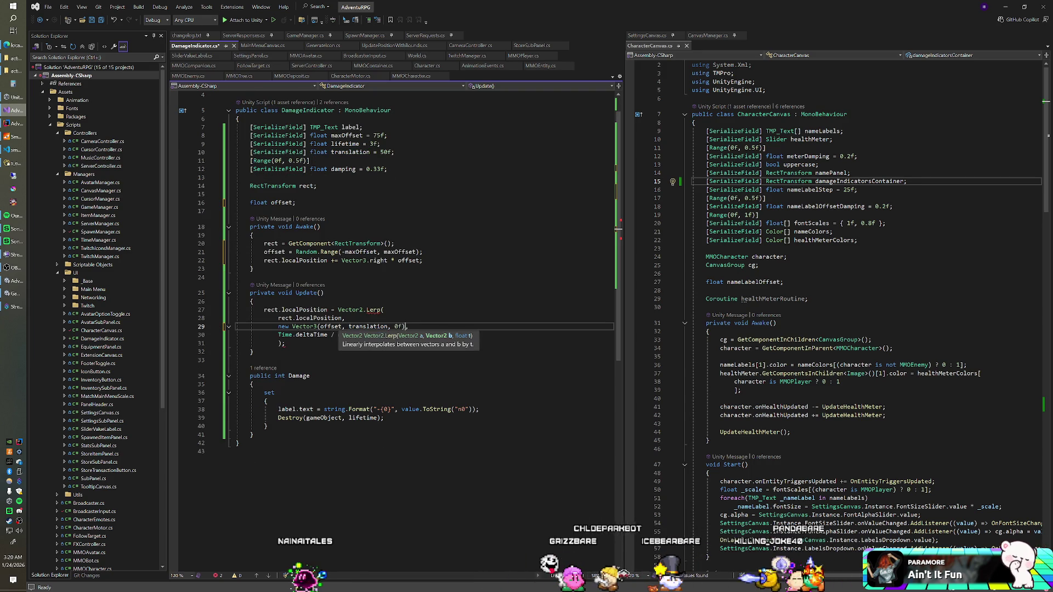
left_click(344, 318)
left_click(253, 302)
key("alt+Tab")
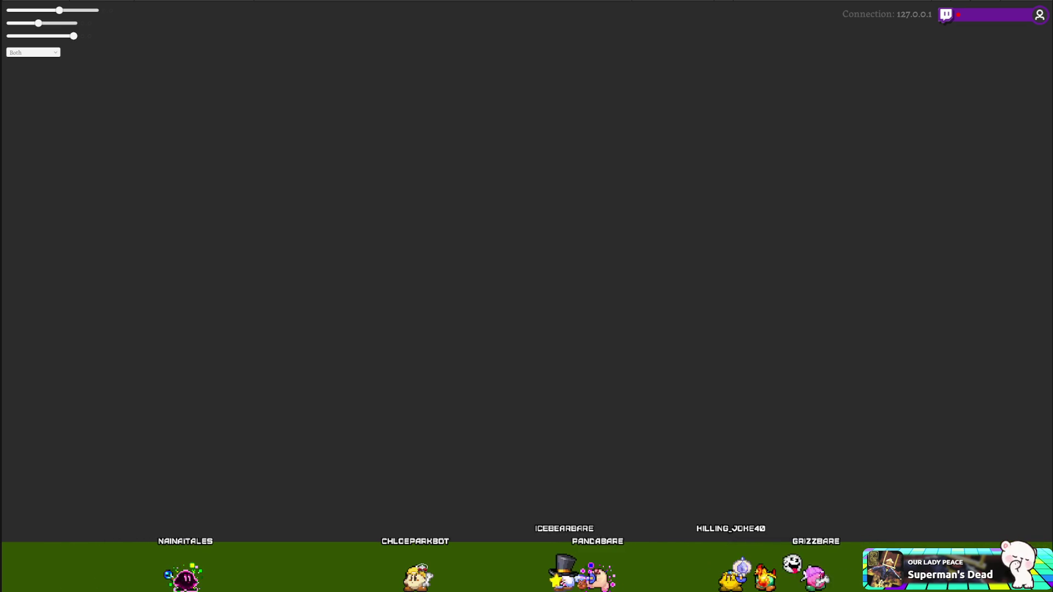
Stop the running game with Ctrl+P.
key("ctrl+p")
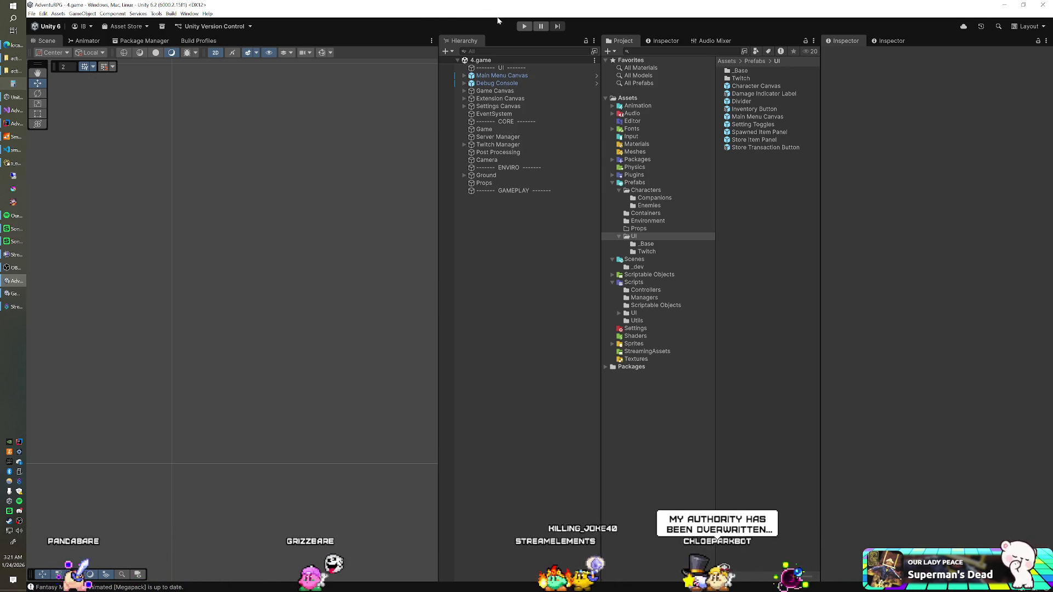
Start play mode with the toolbar Play button.
left_click(524, 27)
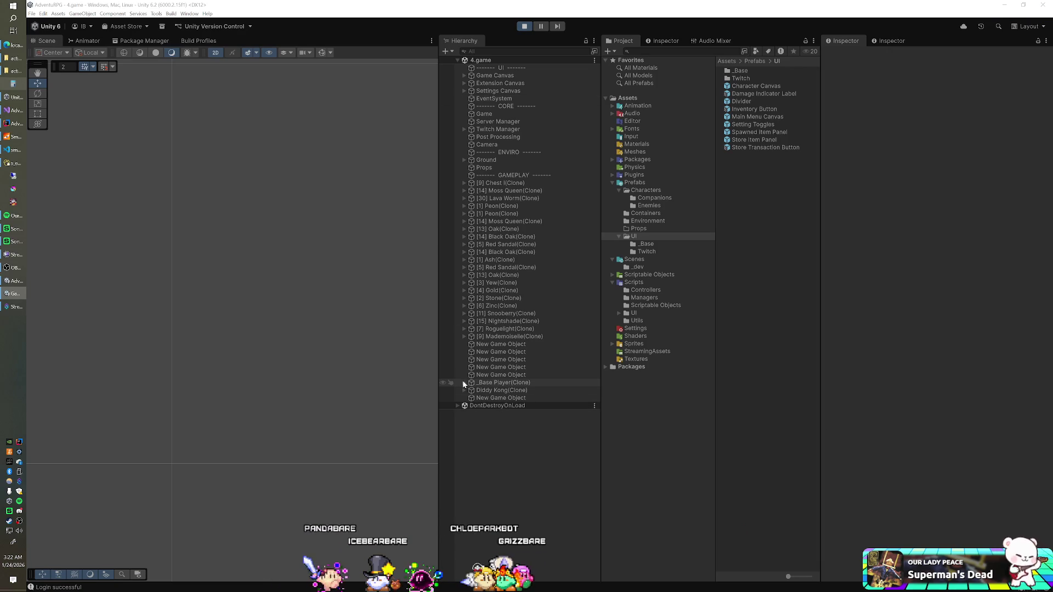
Expand Character Canvas(Clone) and set the Damage Indicators top offset to -141.
left_click(464, 383)
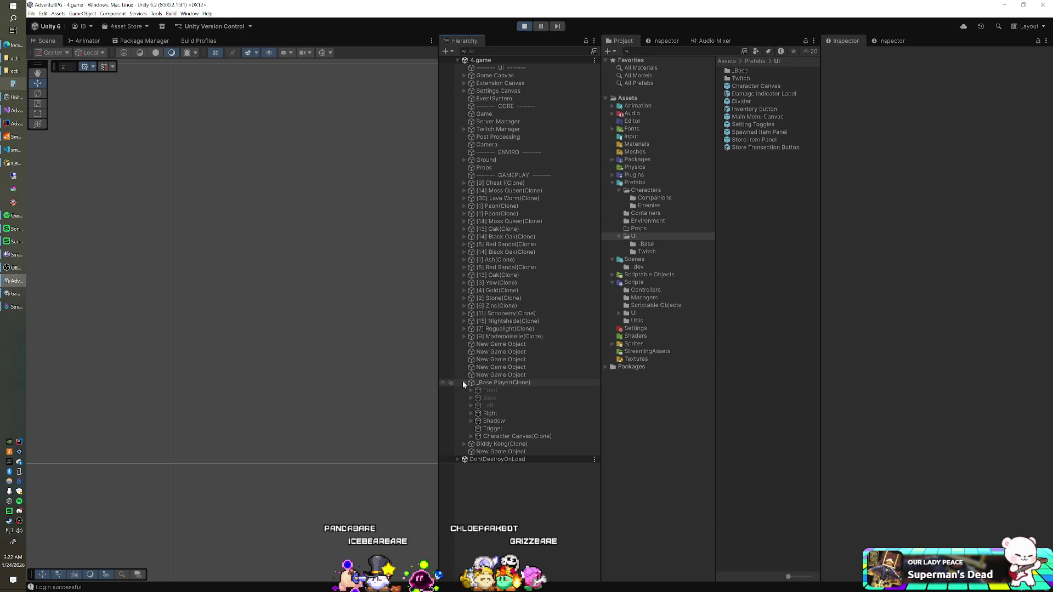
left_click(471, 436)
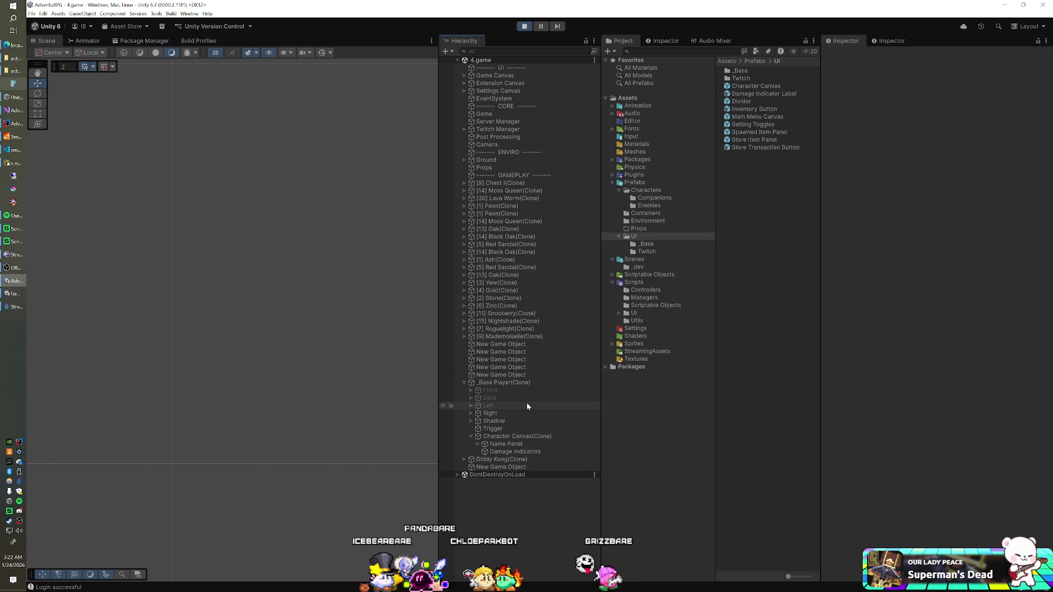
left_click(505, 452)
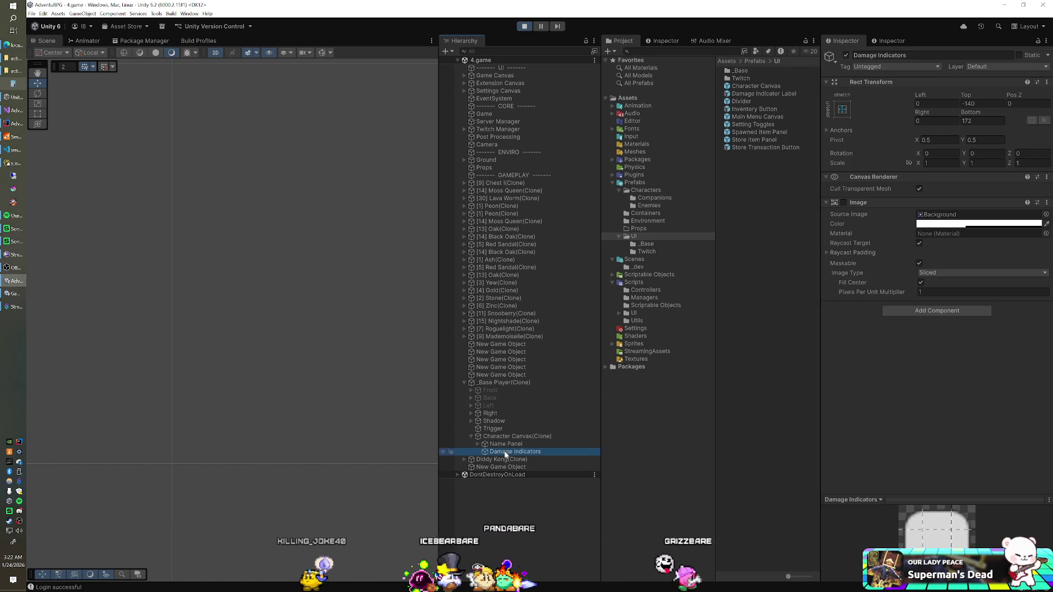
left_click_drag(963, 96, 953, 98)
type("-141")
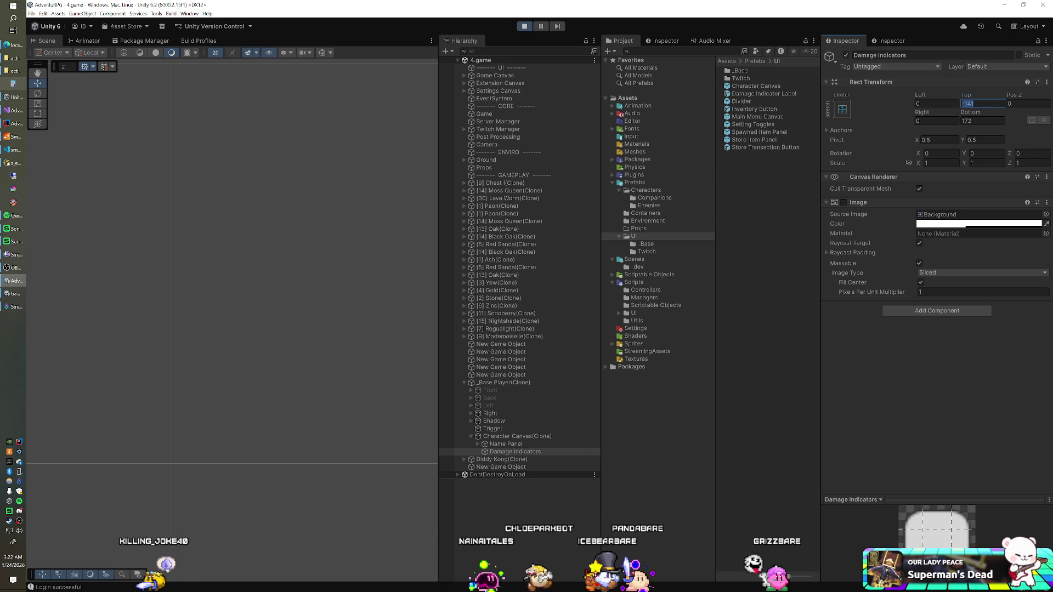
key("alt+Tab")
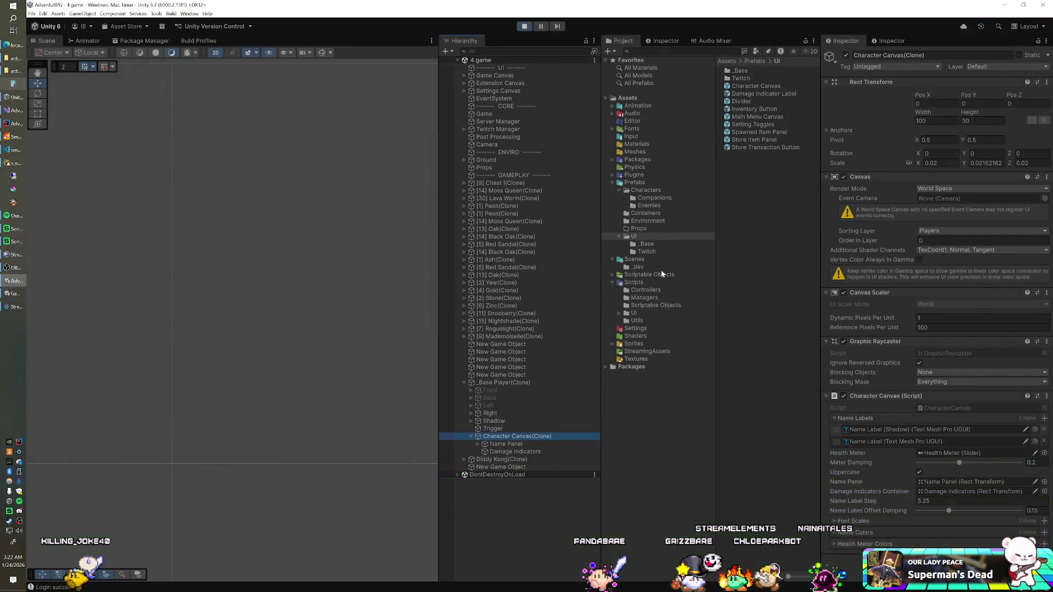
Select the Damage Indicator Label prefab and set its Translation to 15.
left_click(761, 93)
scroll(877, 260, "down", 5)
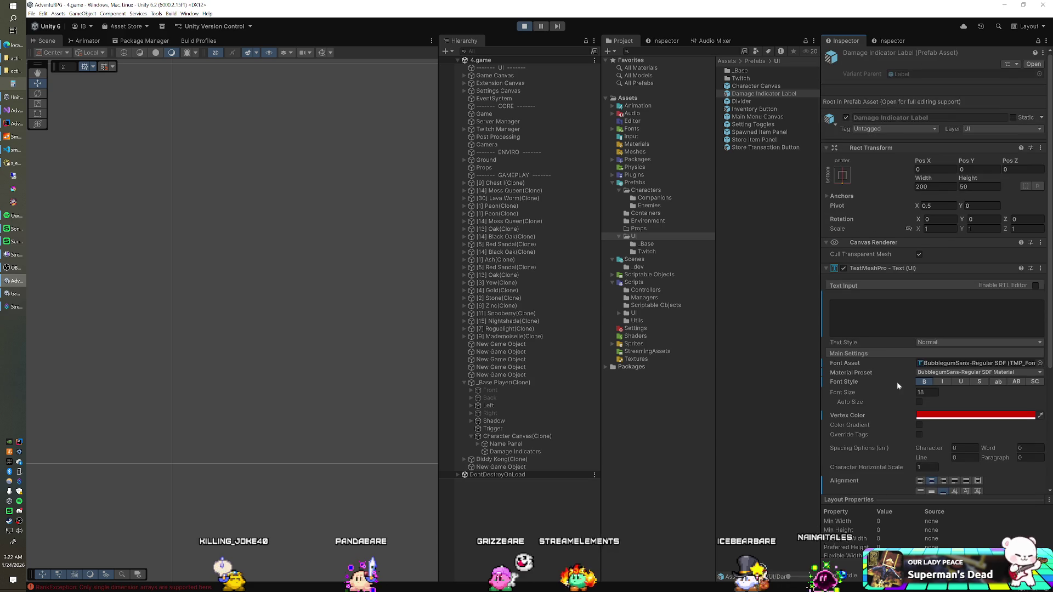
scroll(897, 387, "down", 2)
scroll(897, 390, "down", 4)
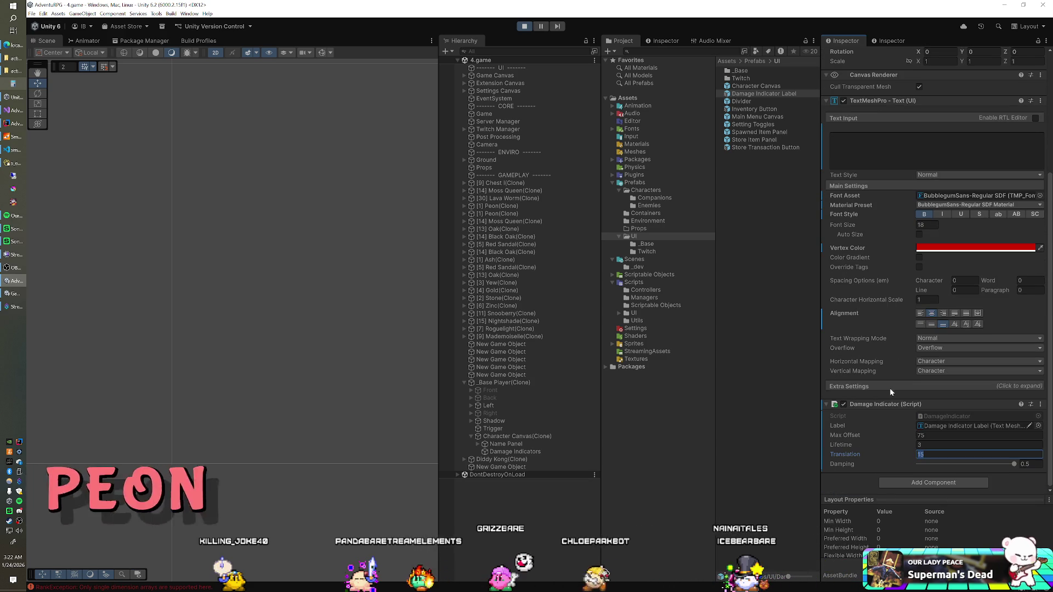
Stop play mode and bring up DamageIndicator.cs in Visual Studio at the Update method.
left_click(524, 26)
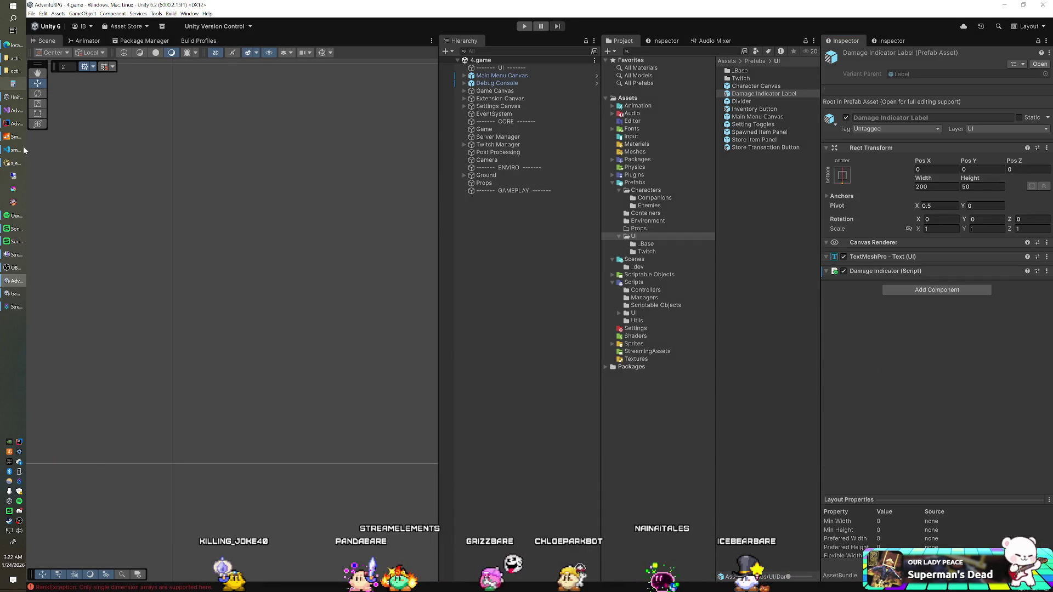
left_click(13, 111)
left_click(325, 293)
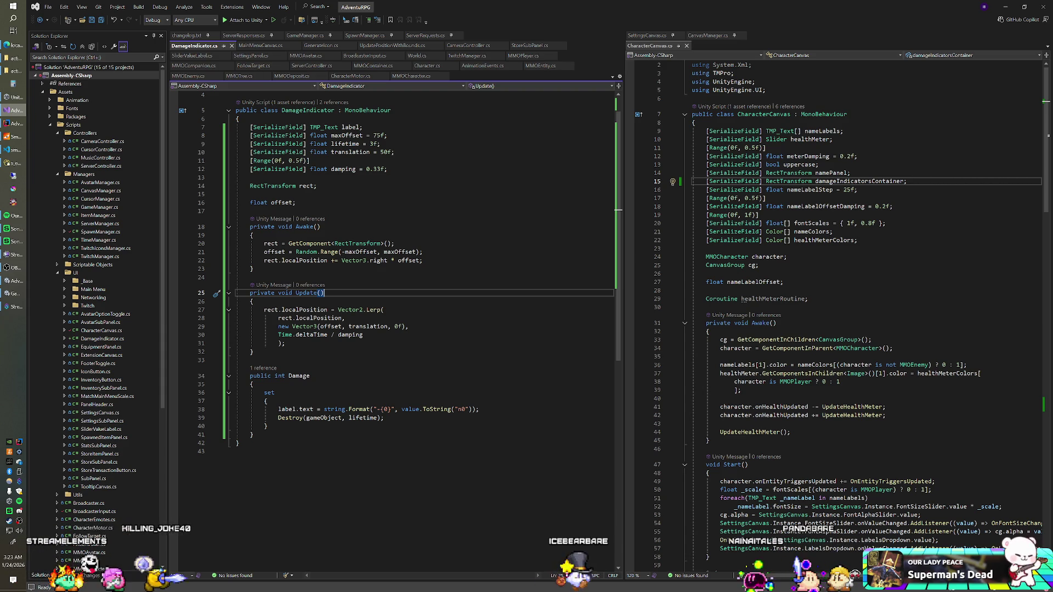
Review the random offset line in Awake, then return to the Unity editor.
left_click(423, 252)
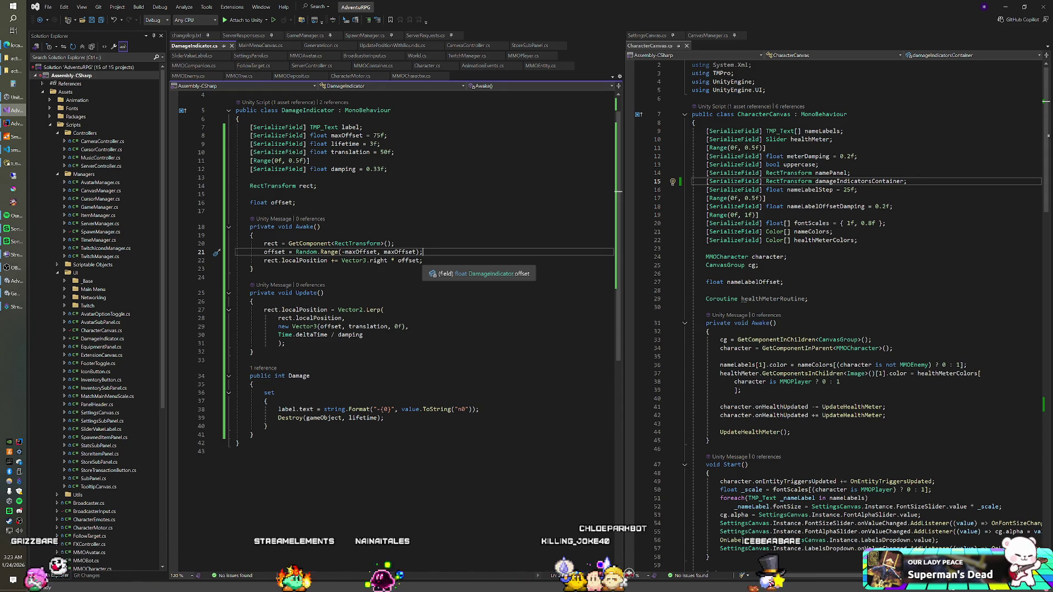
key("Escape")
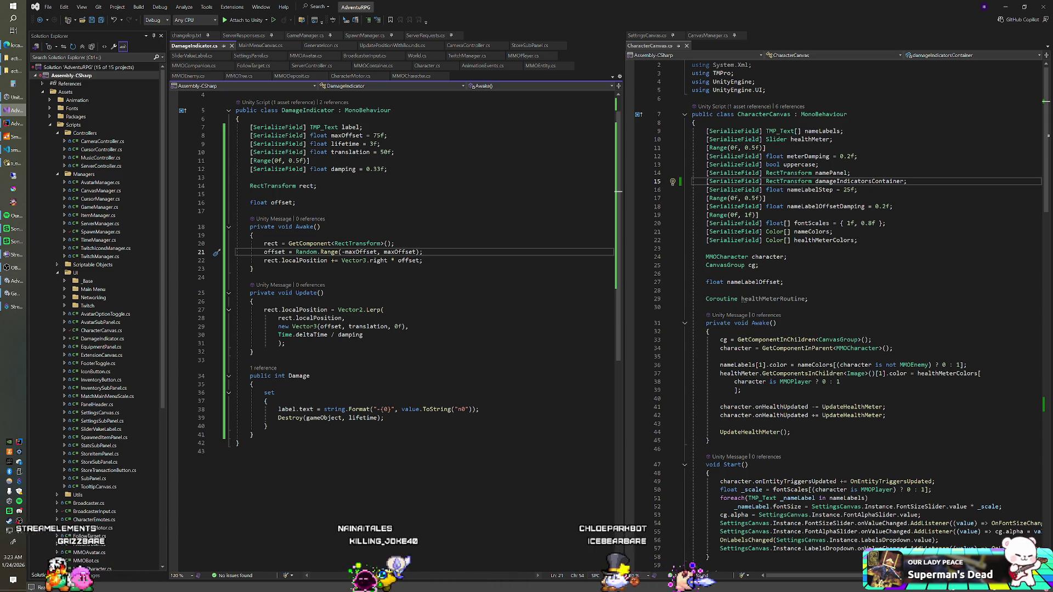
key("alt+Tab")
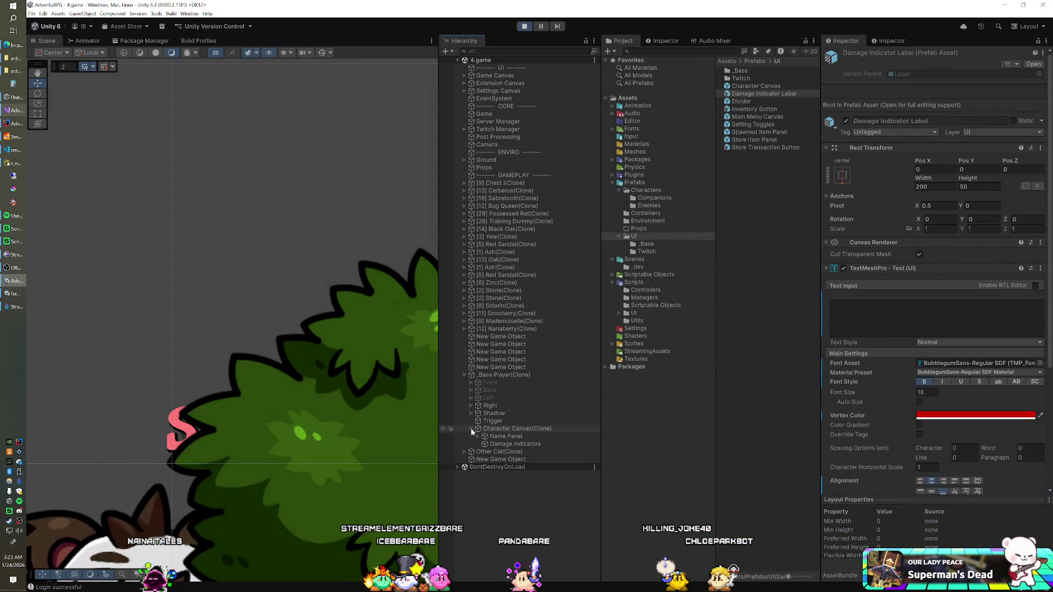
Select Damage Indicators, then edit the Damage Indicator Label prefab's Translation value.
left_click(498, 444)
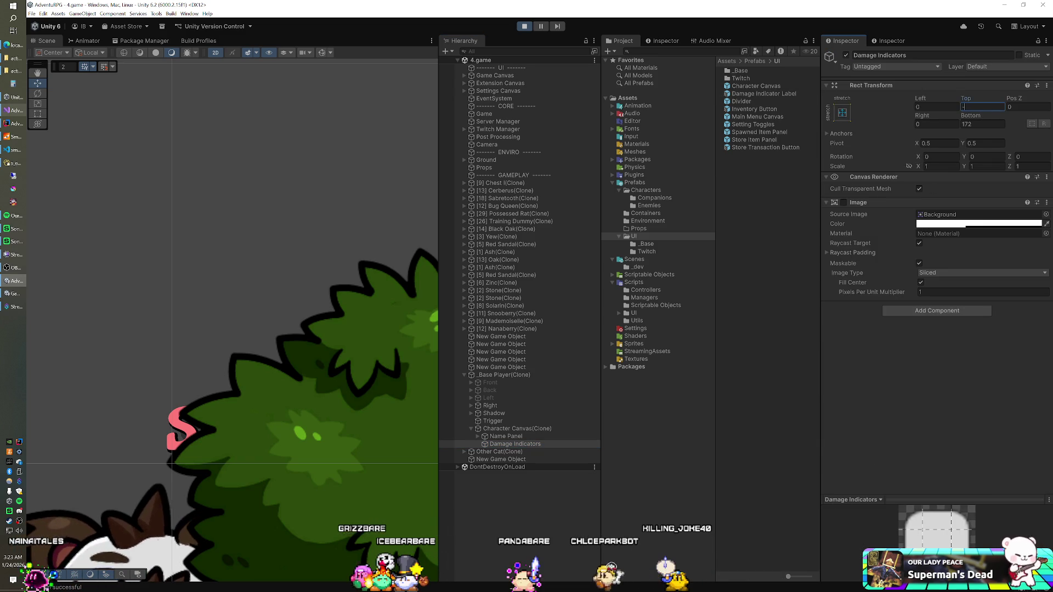
left_click(764, 94)
scroll(936, 423, "down", 4)
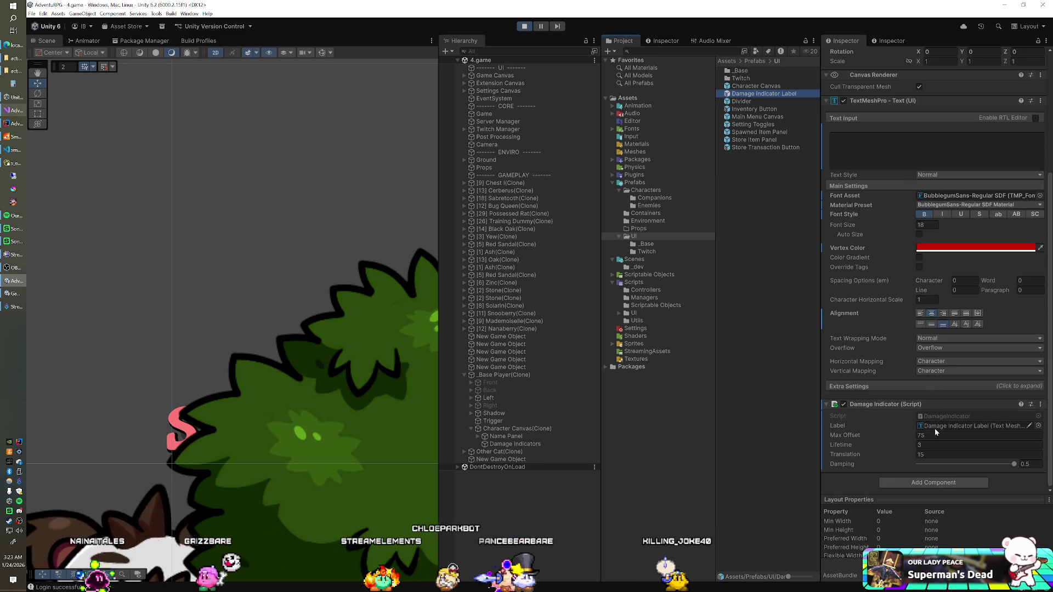
left_click(965, 455)
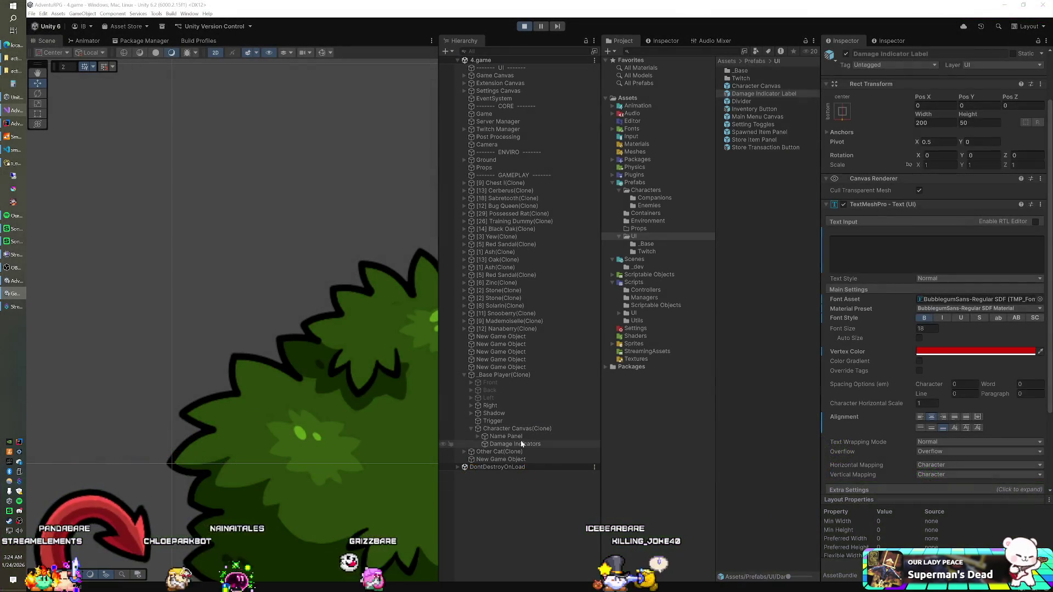
Select the Damage Indicators container in the Hierarchy.
left_click(522, 444)
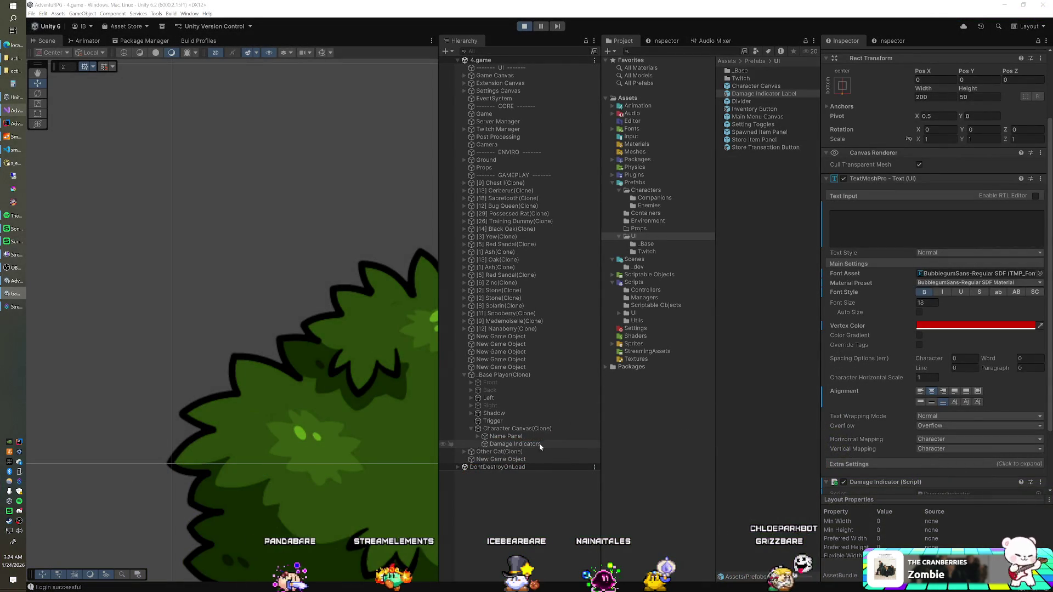
Disable the Character Motor on _Base Player(Clone) so the player stops wandering.
left_click(538, 443)
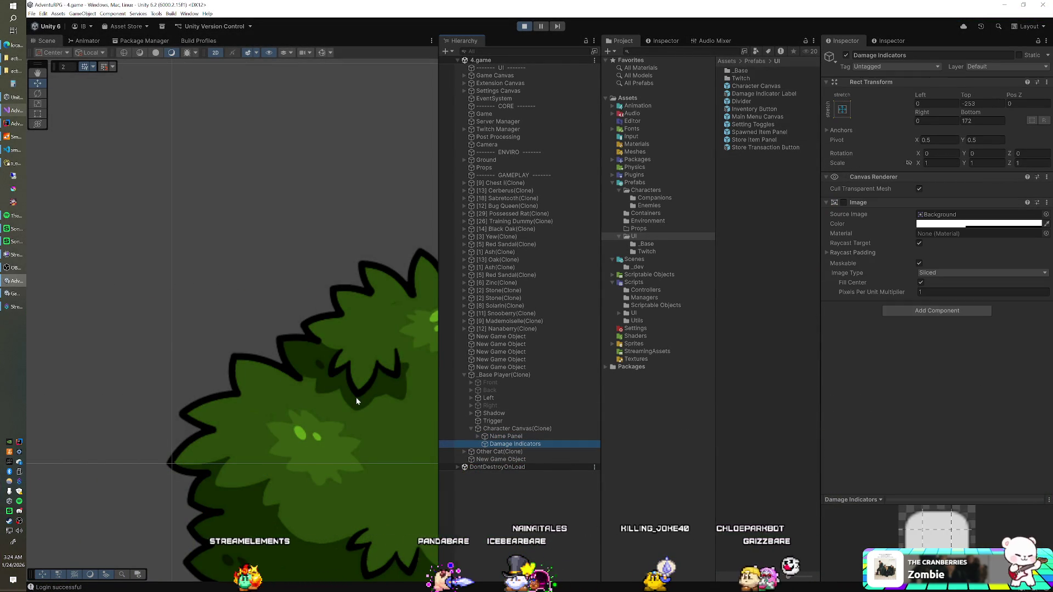
key("f")
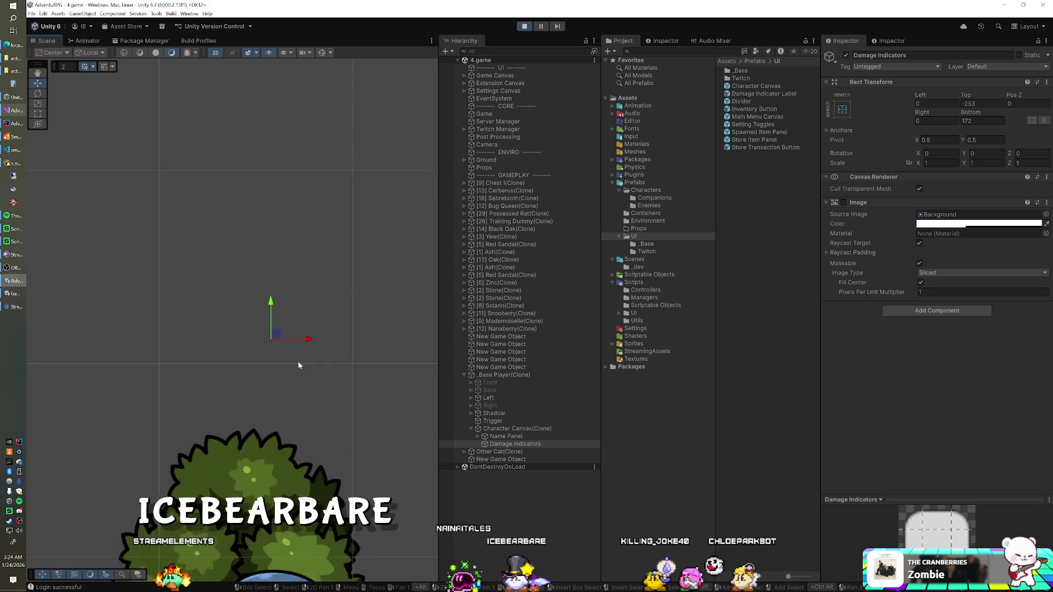
scroll(349, 318, "up", 3)
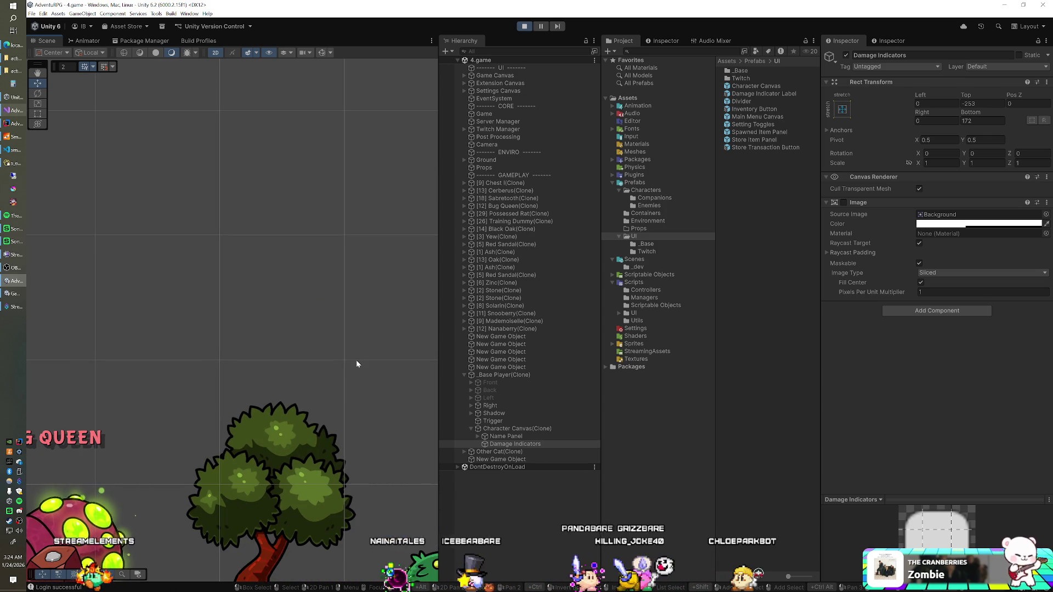
scroll(356, 359, "up", 3)
scroll(358, 360, "up", 3)
scroll(359, 371, "down", 2)
left_click(517, 428)
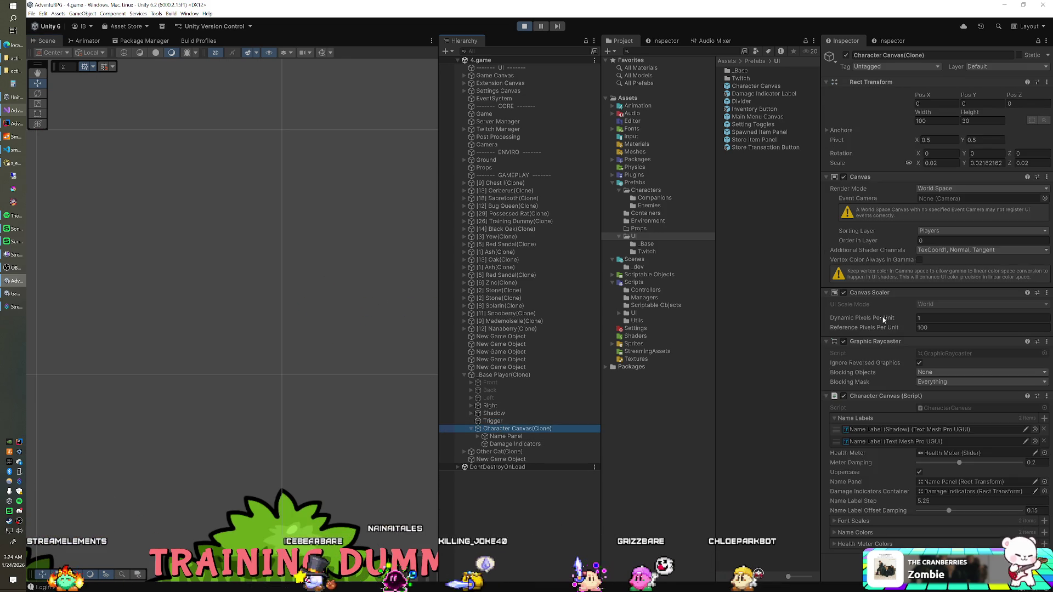
left_click(525, 376)
scroll(844, 422, "down", 1)
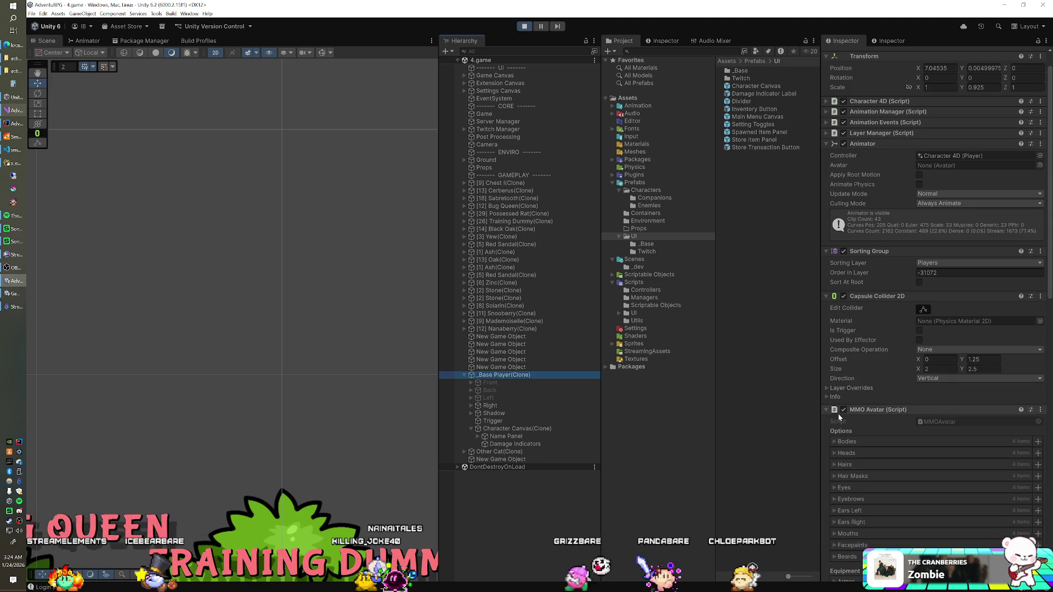
left_click(826, 409)
left_click(843, 420)
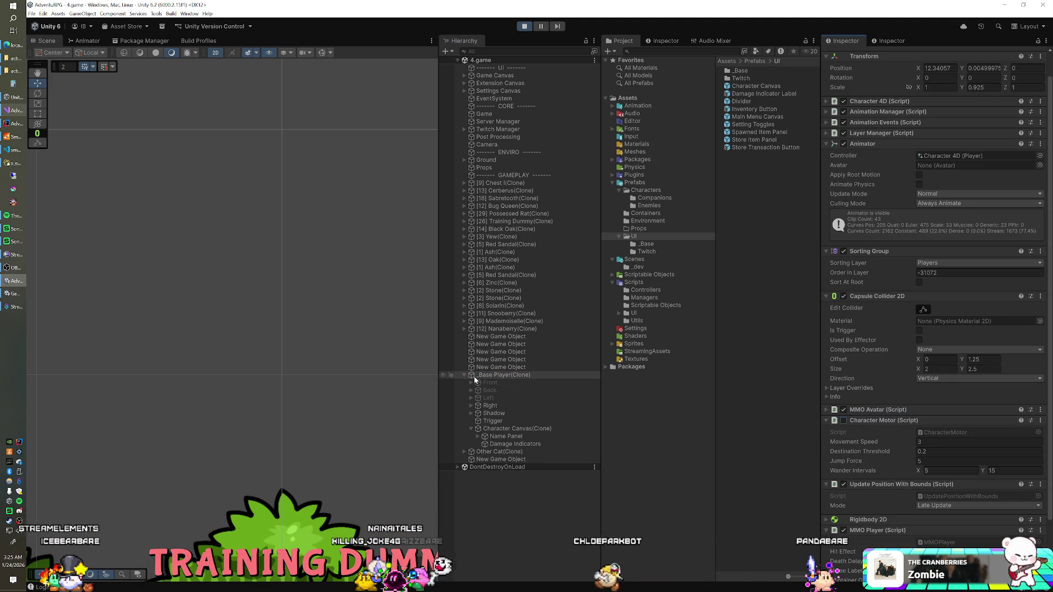
Drag the Damage Indicators container down toward the player's name in the Scene view.
left_click(513, 429)
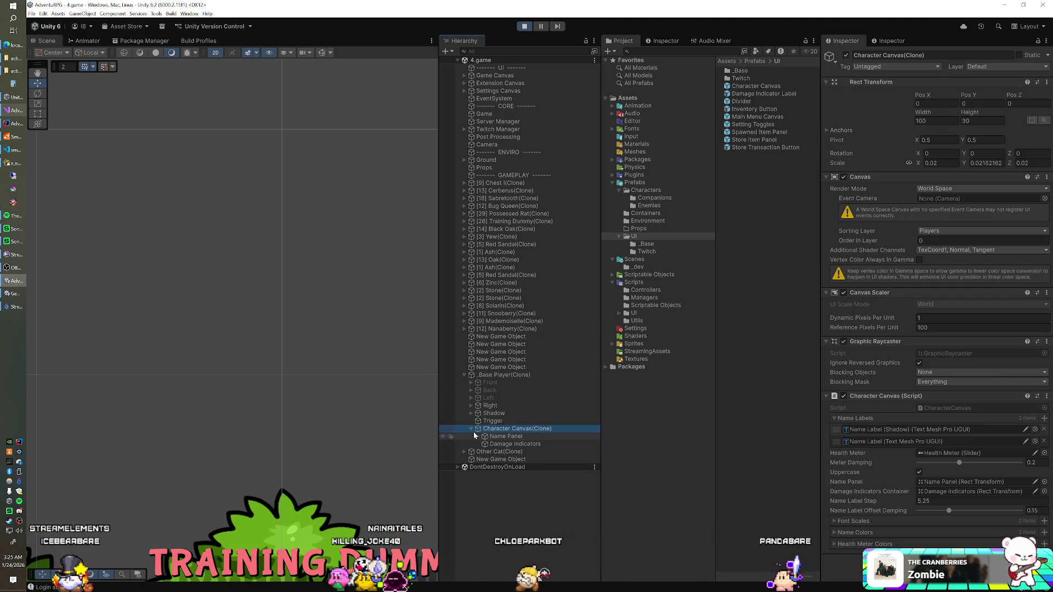
key("f")
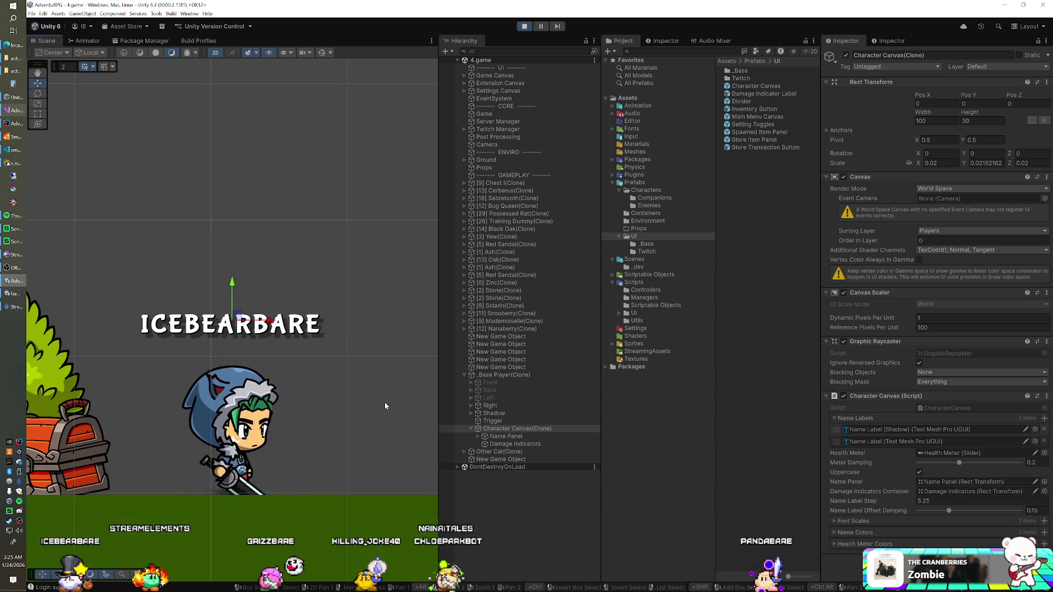
scroll(351, 360, "down", 3)
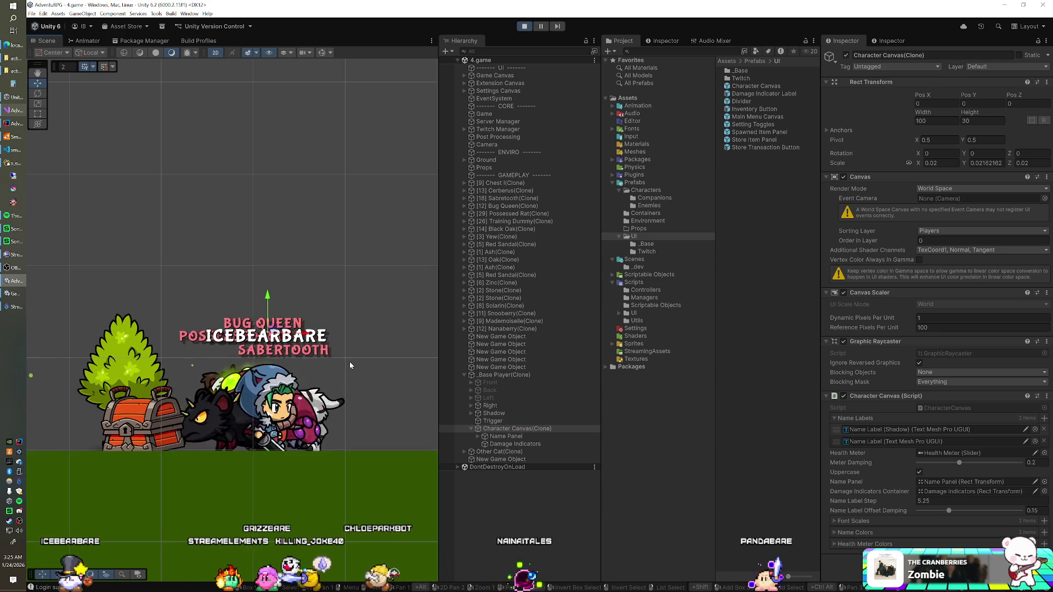
left_click(514, 443)
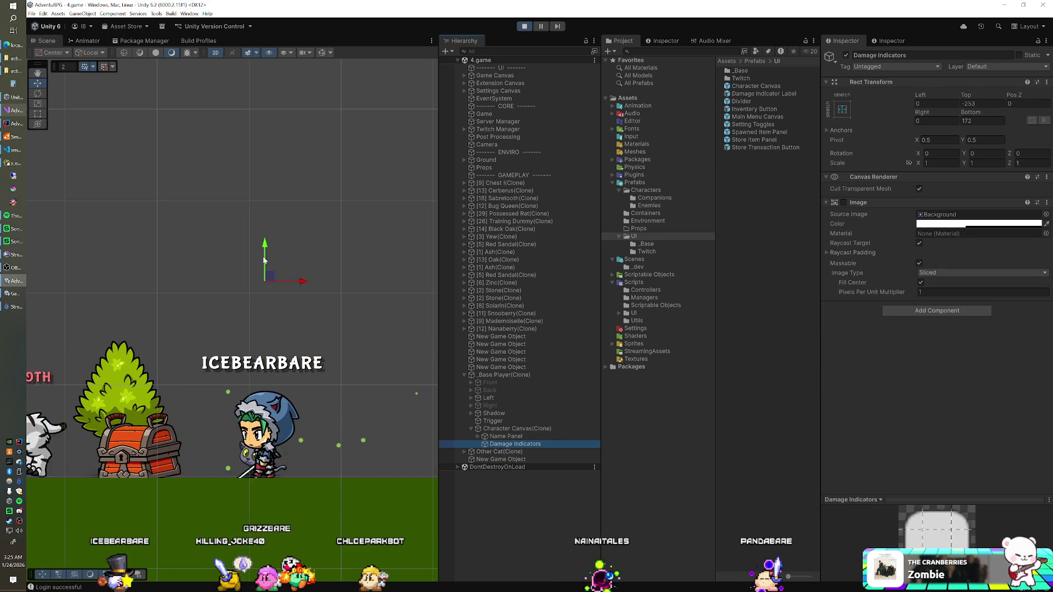
left_click_drag(265, 250, 266, 330)
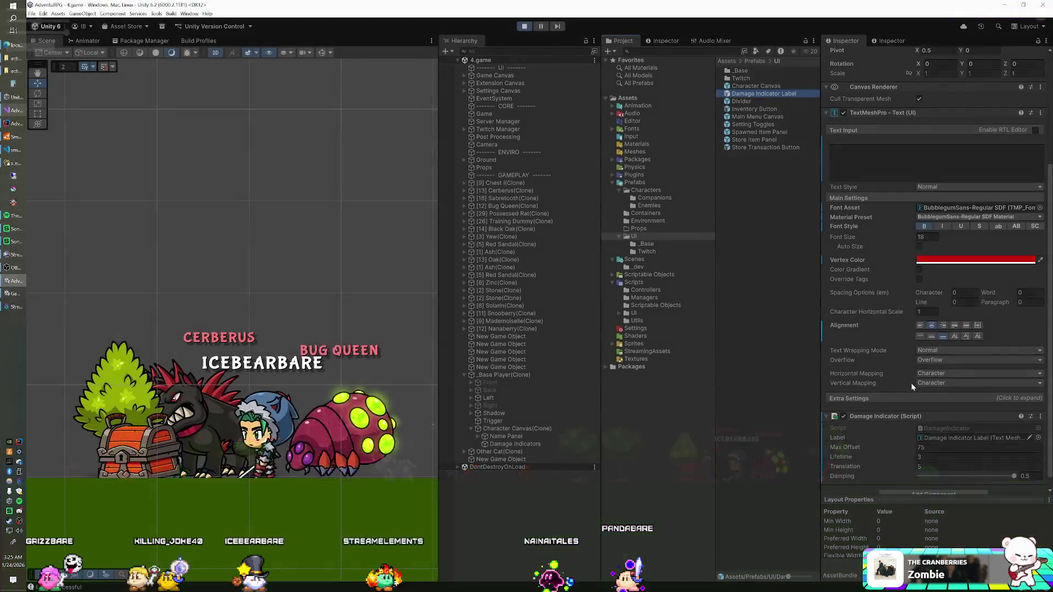
Set the label's Translation value to 15.
scroll(922, 412, "down", 1)
left_click(924, 454)
type("15")
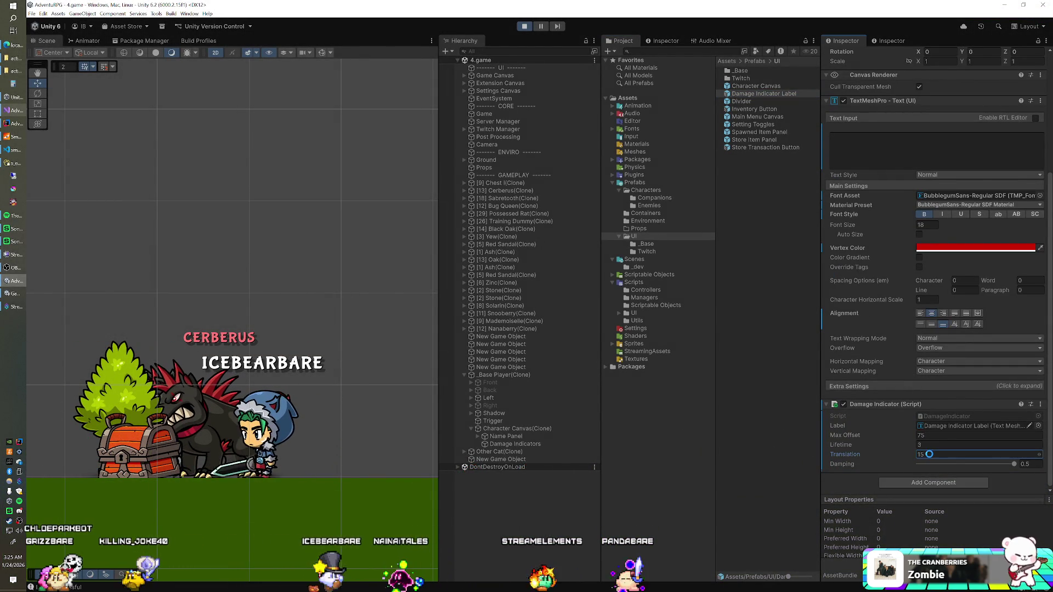
key("Return")
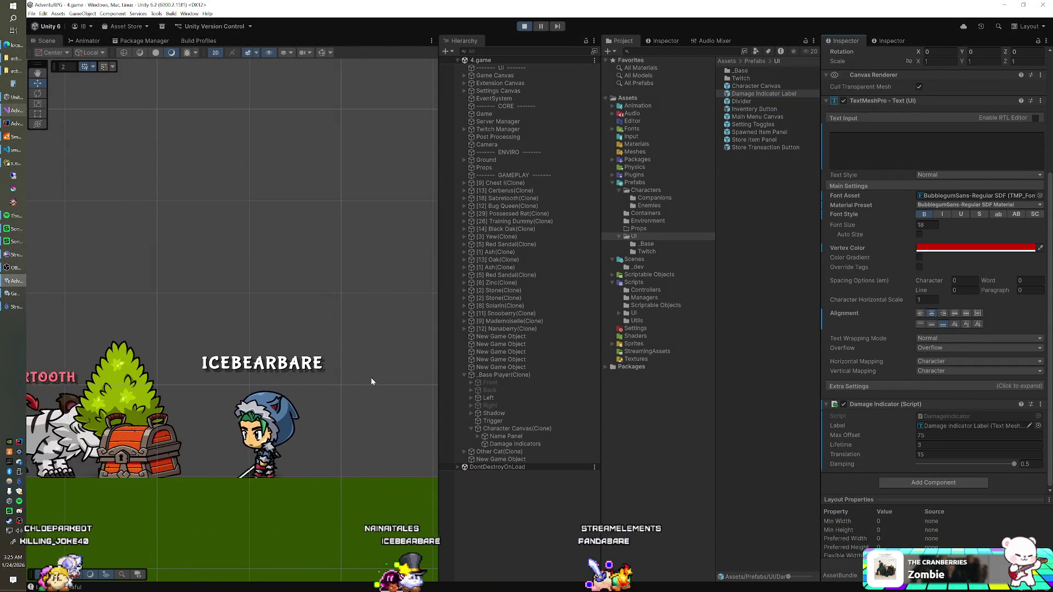
Raise the Damage Indicators container above the player and view the running game.
left_click(511, 444)
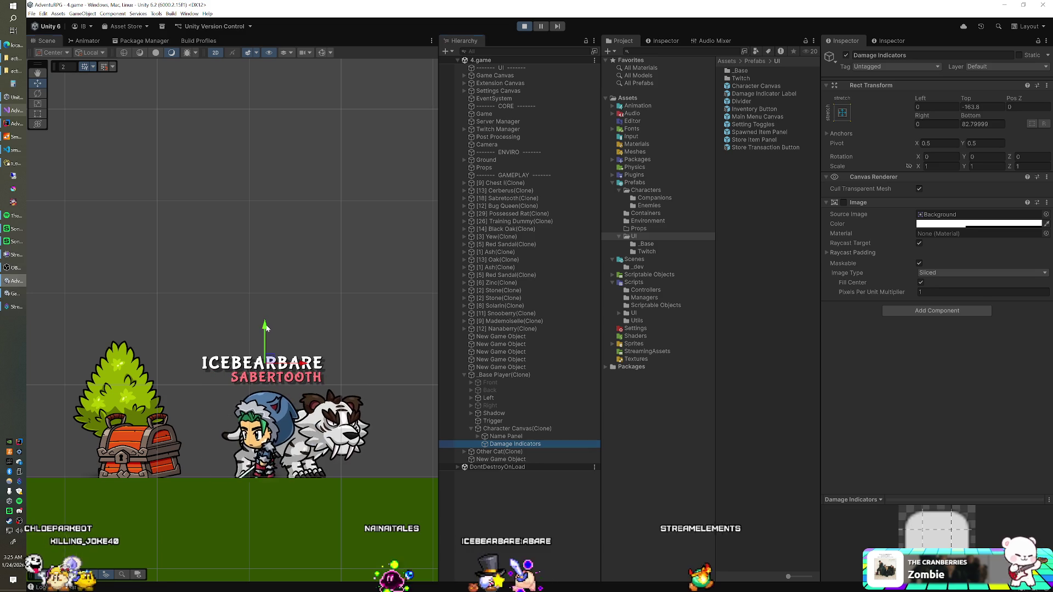
left_click_drag(265, 327, 266, 302)
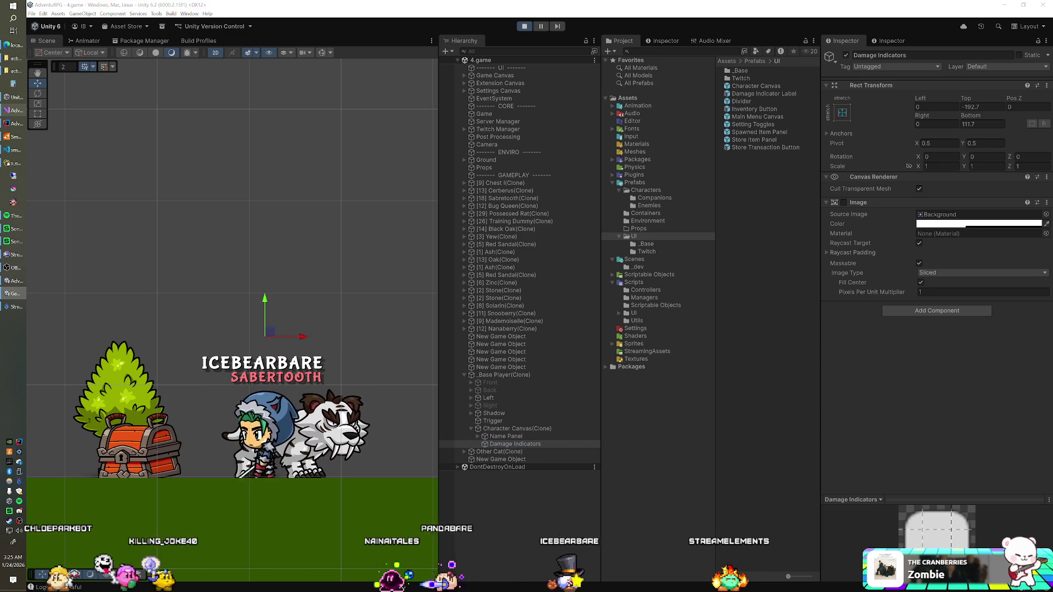
key("alt+Tab")
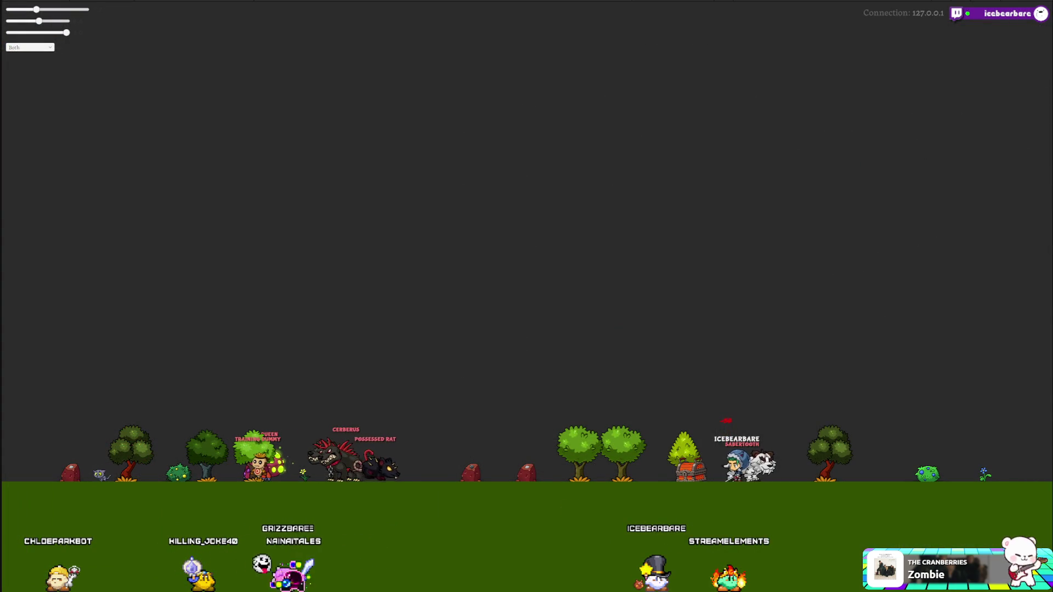
Switch from the running game back to the Unity editor.
key("alt+Tab")
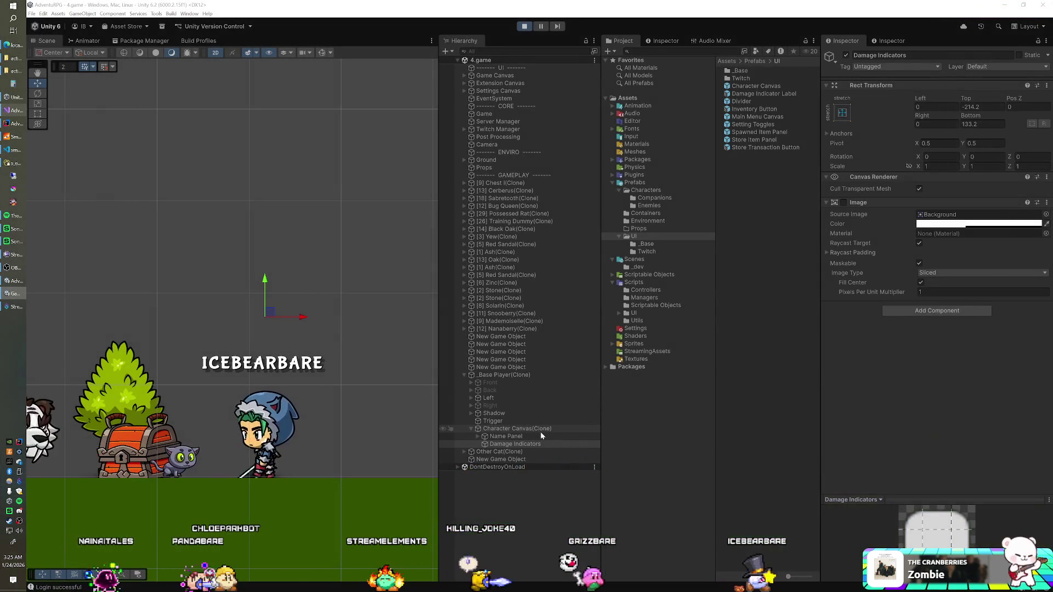
Lower the Damage Indicator Label prefab's Translation to 3, then return to the game.
left_click(768, 94)
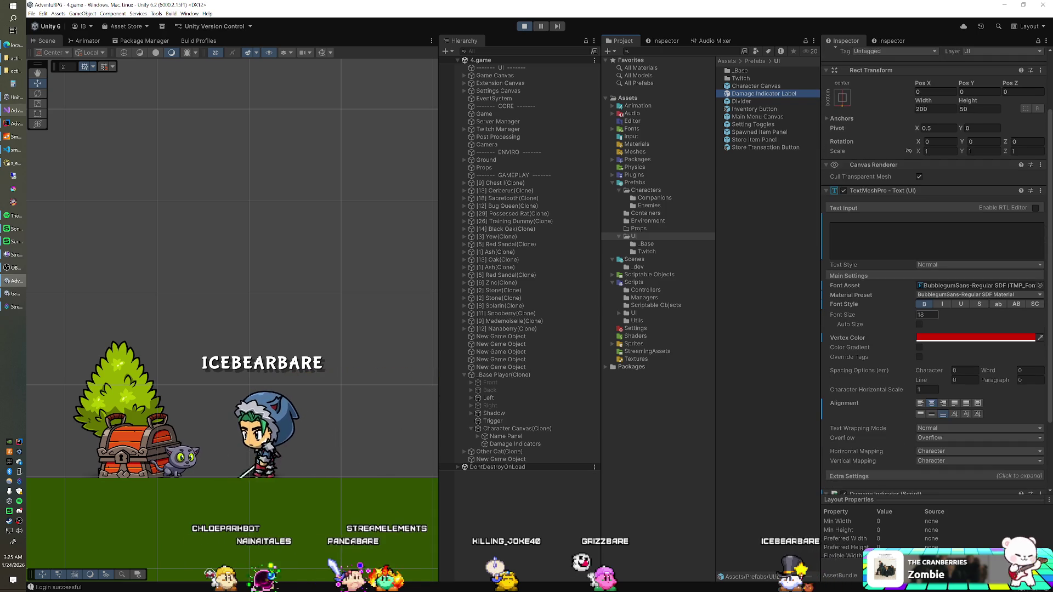
scroll(891, 314, "down", 3)
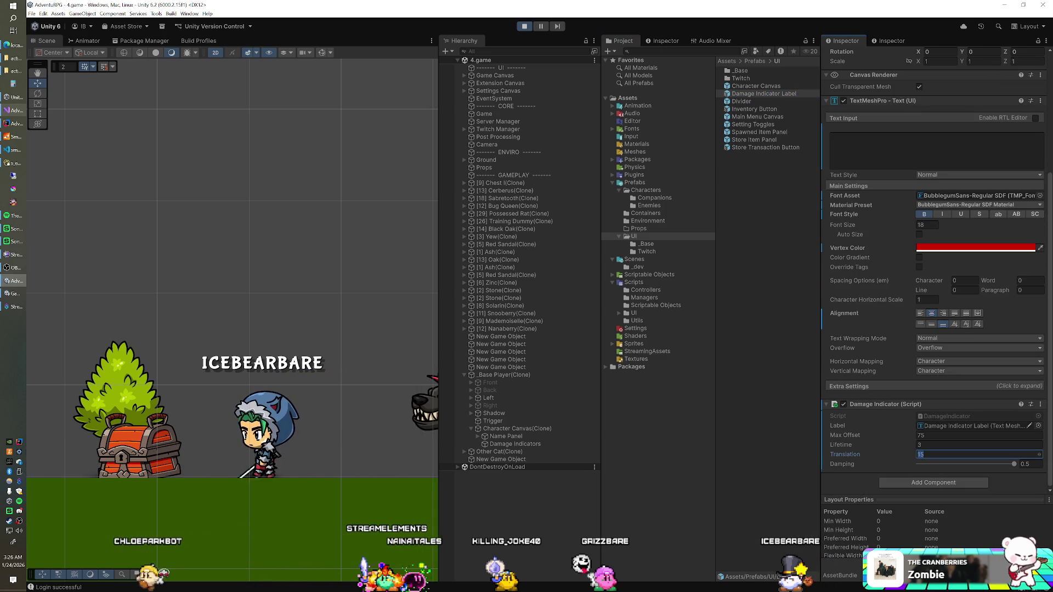
type("3")
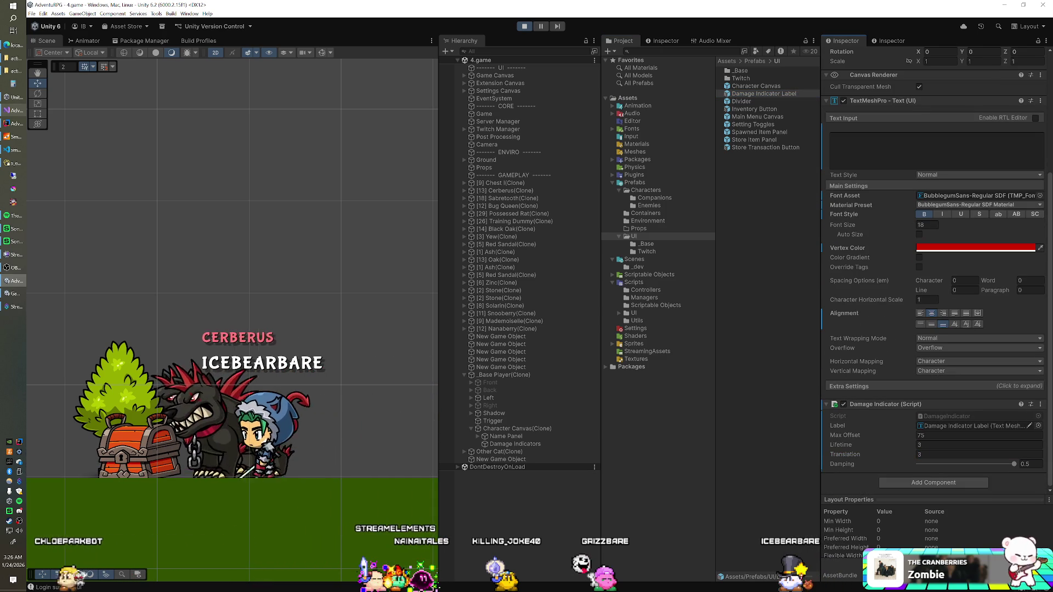
left_click(41, 568)
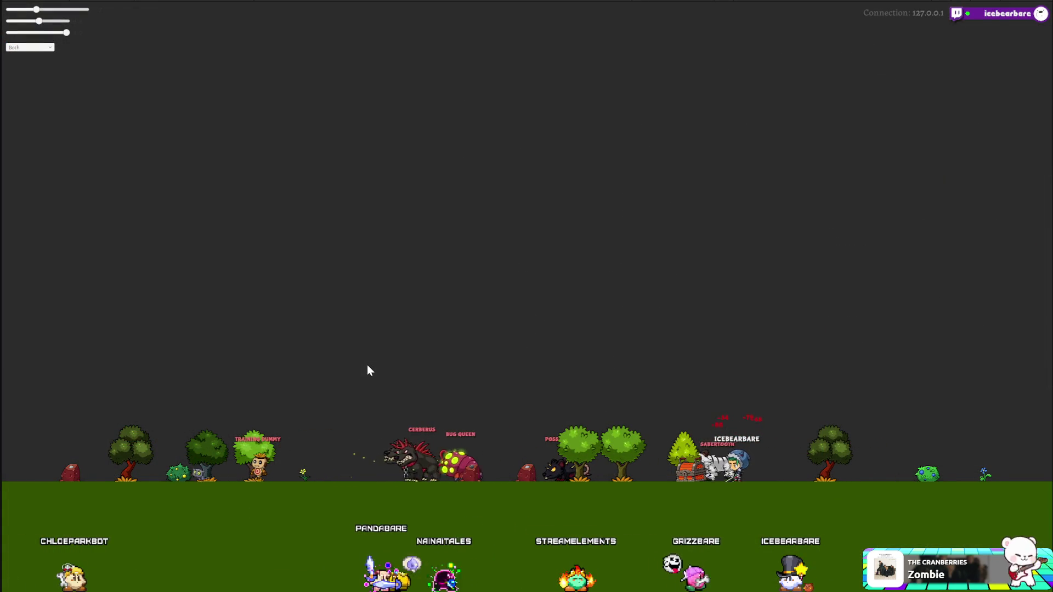
Come back to the Unity editor after checking the game.
key("alt+Tab")
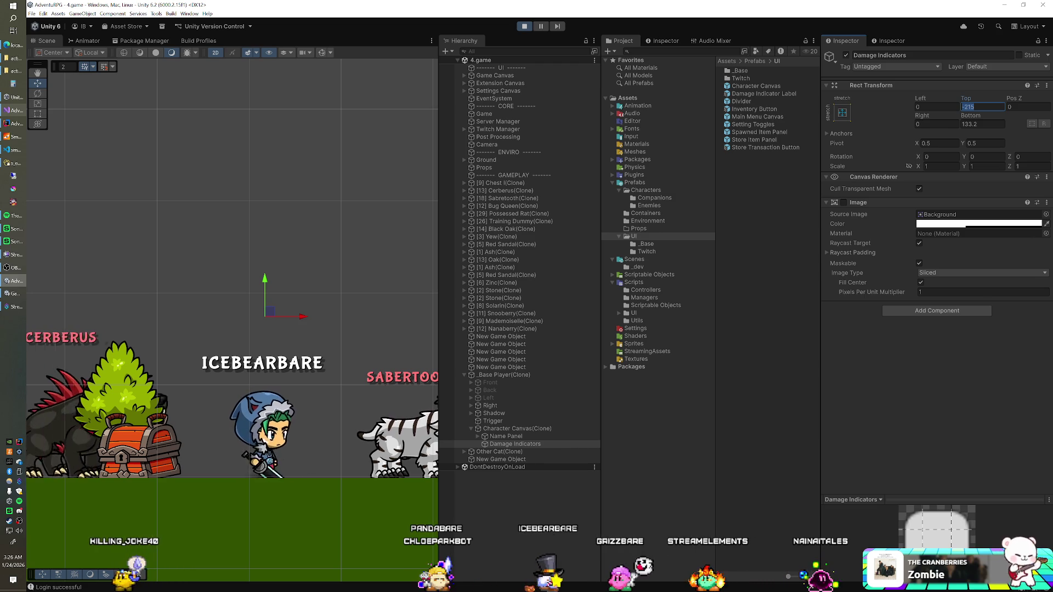
Lower the Damage Indicators container to Top -174.8 and show the Damage Indicator Label's script settings.
left_click_drag(272, 296, 271, 338)
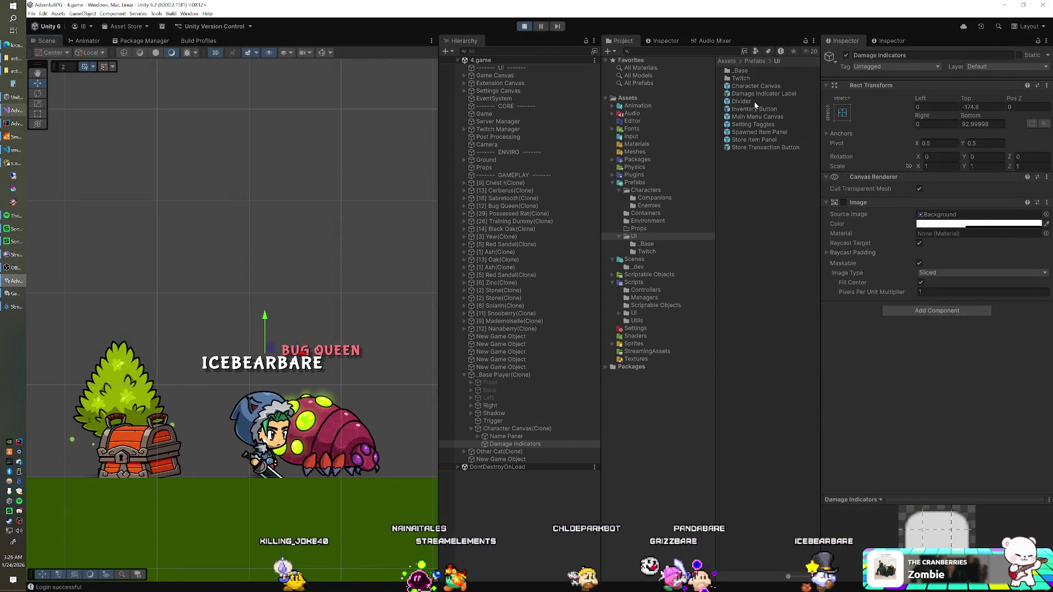
left_click(754, 94)
scroll(939, 440, "down", 4)
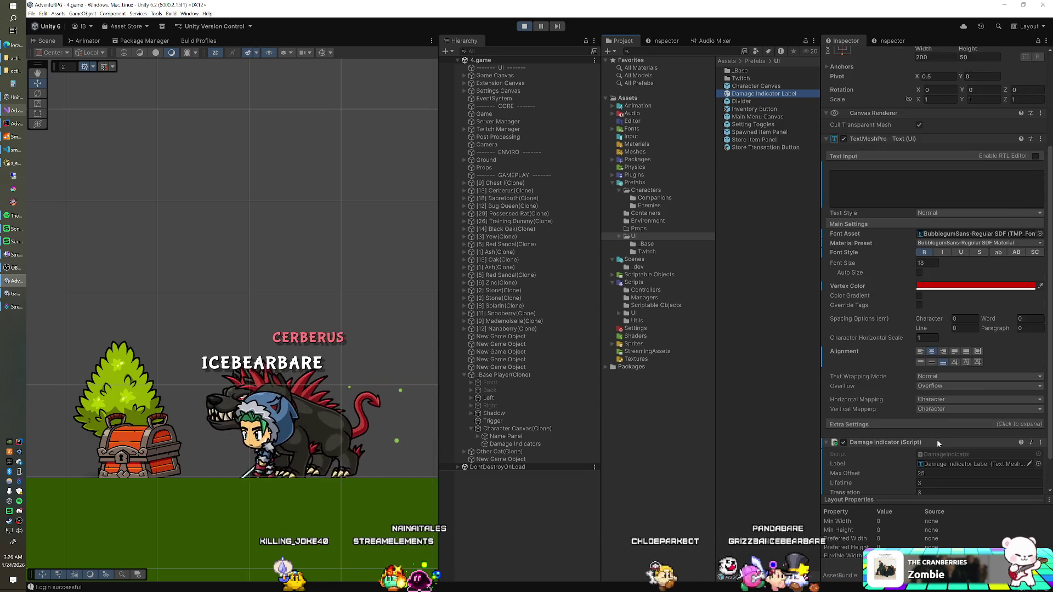
Edit the label's Translation field, then go to the Damage Indicators Top offset field.
left_click(976, 467)
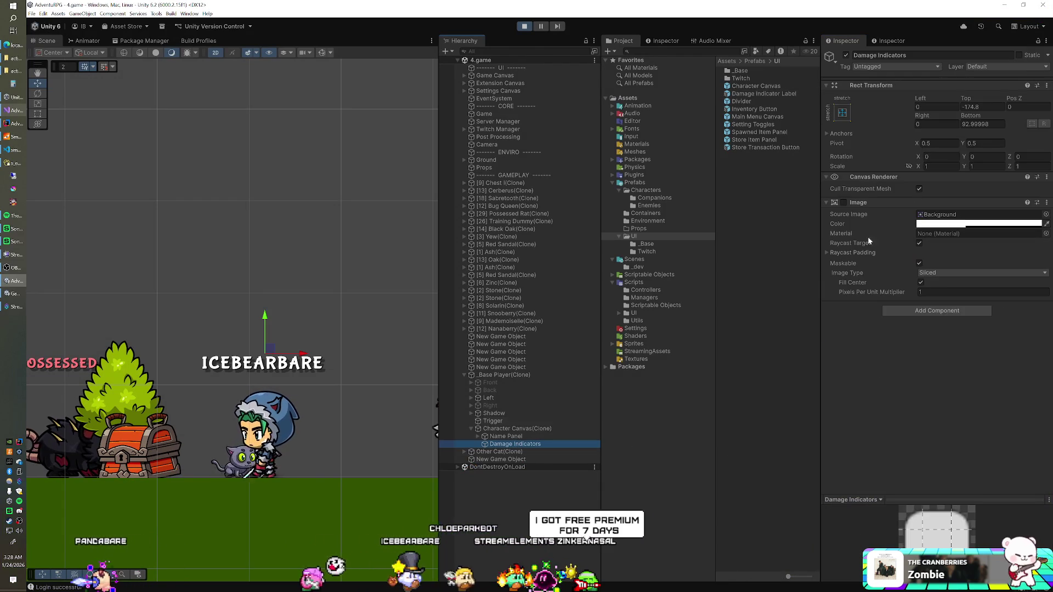
left_click(982, 107)
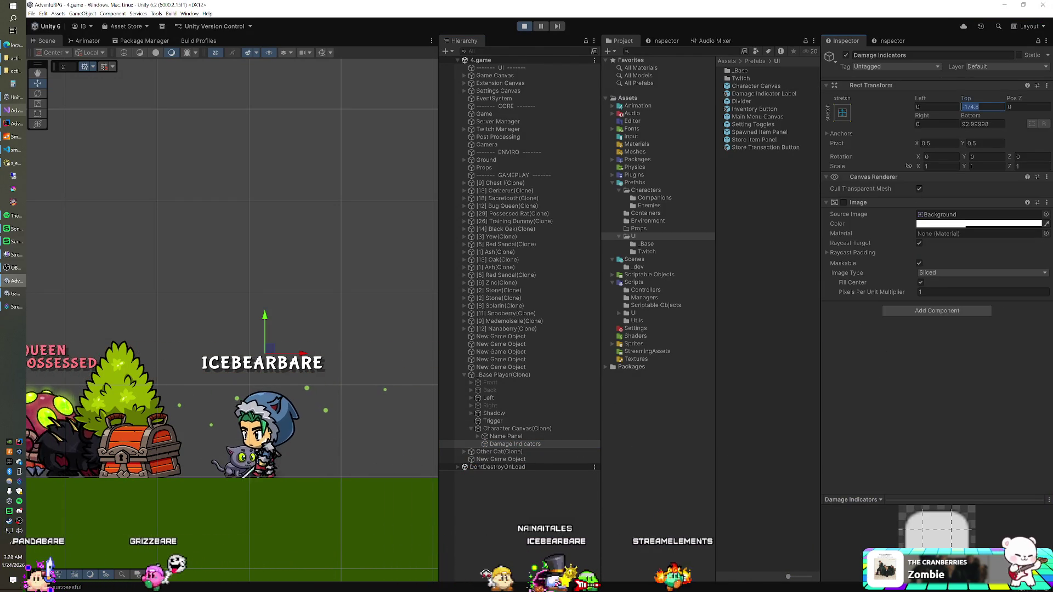
Enter -215 as the Damage Indicators Top offset and test it in the running game.
type("-215")
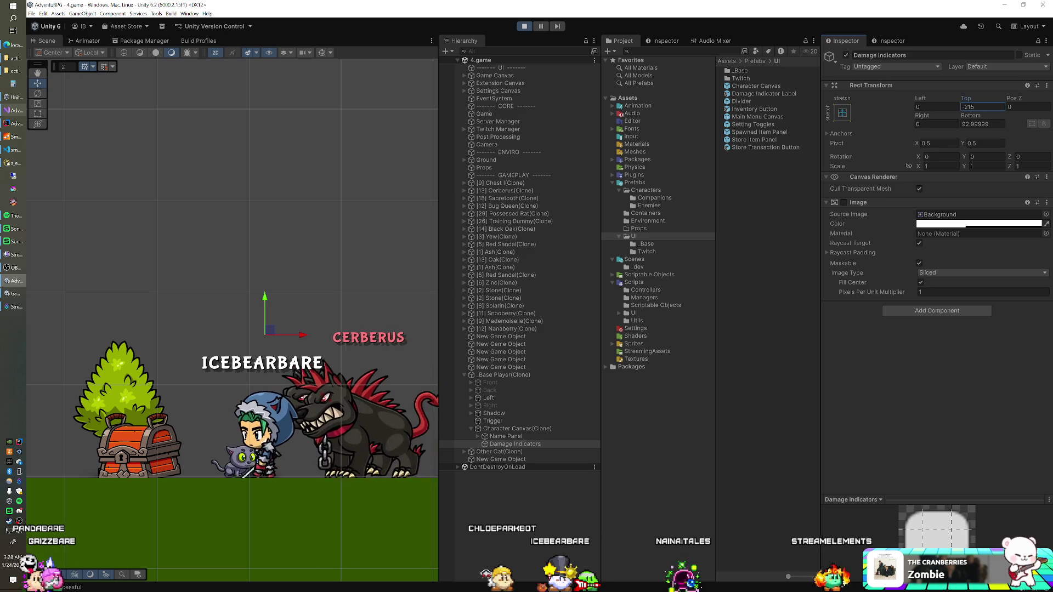
left_click(658, 376)
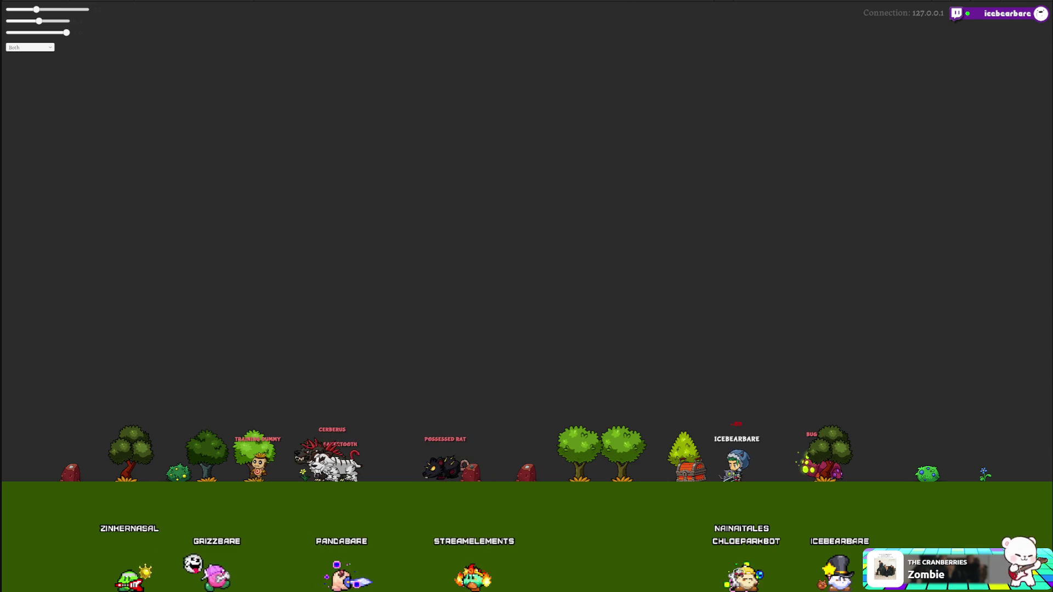
Select Damage Indicators in the Character Canvas prefab, apply Top -215, then exit prefab editing.
key("alt+Tab")
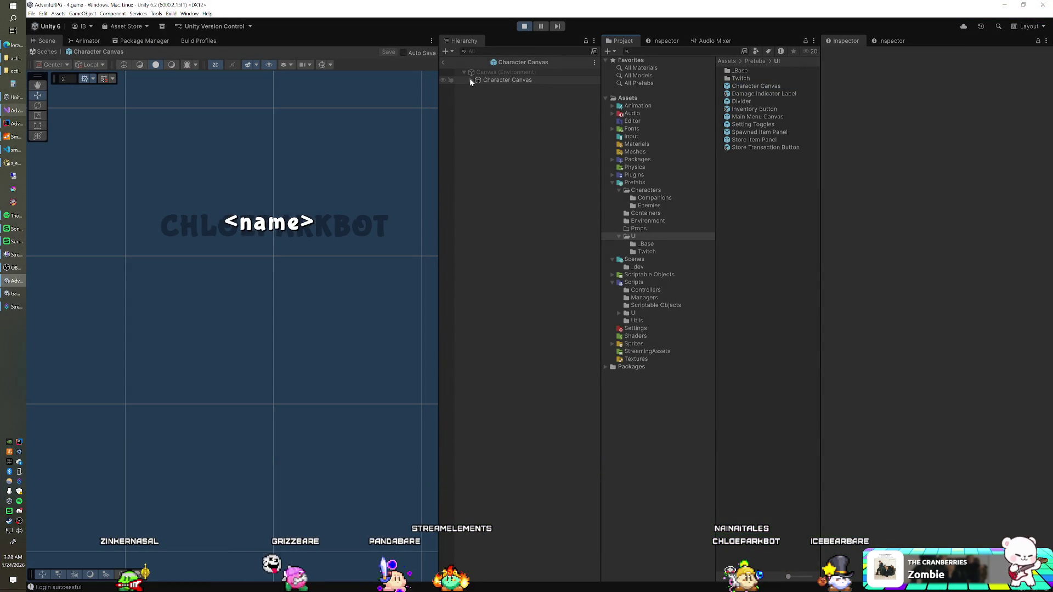
left_click(489, 96)
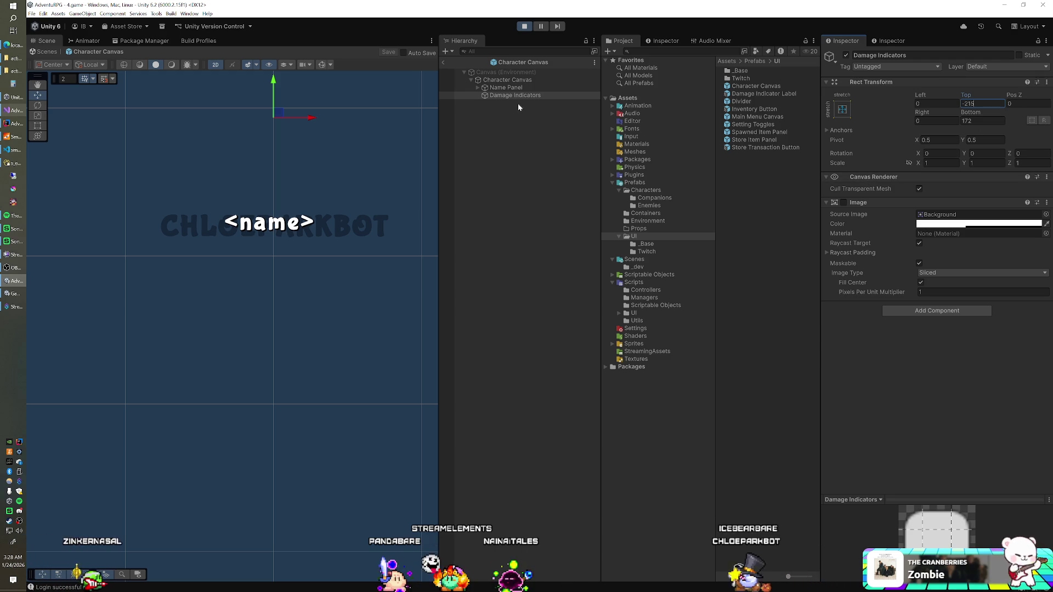
left_click(443, 62)
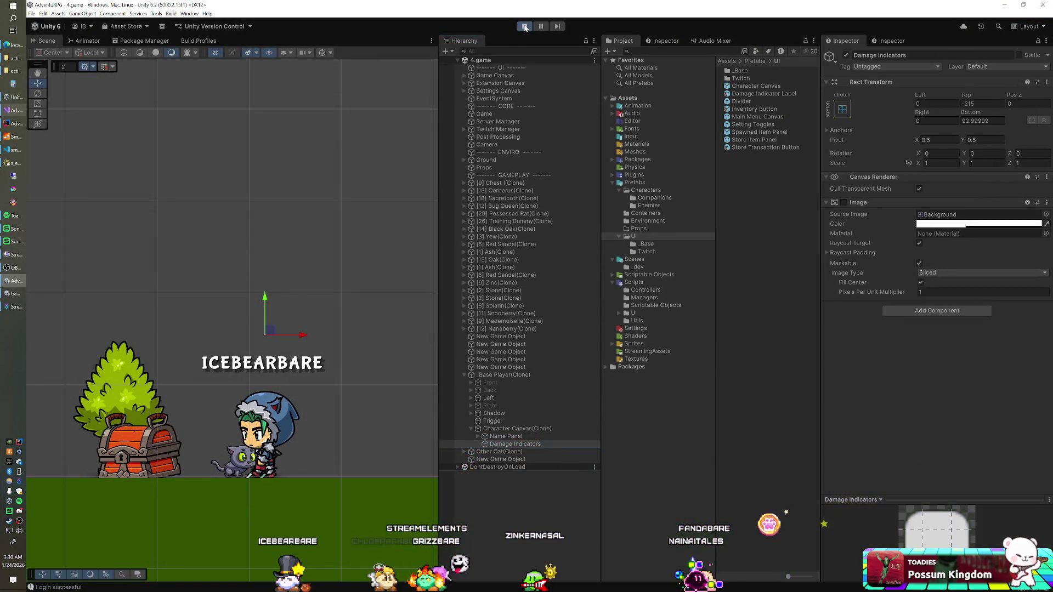
Stop the running game to exit play mode.
left_click(526, 27)
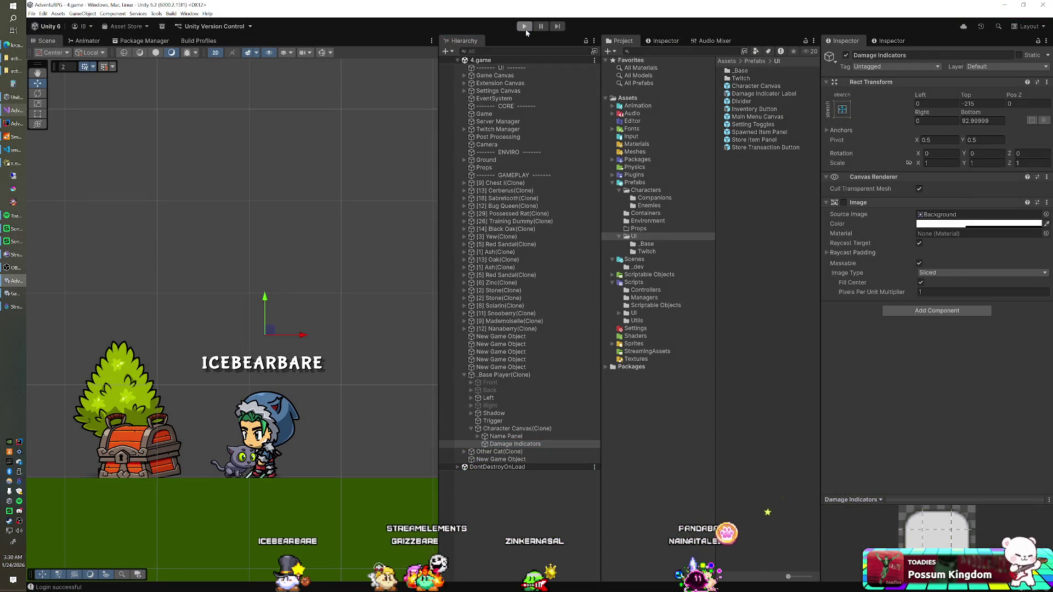
Reopen the Character Canvas prefab, save its Damage Indicators changes on exit, and start Play again.
double_click(768, 87)
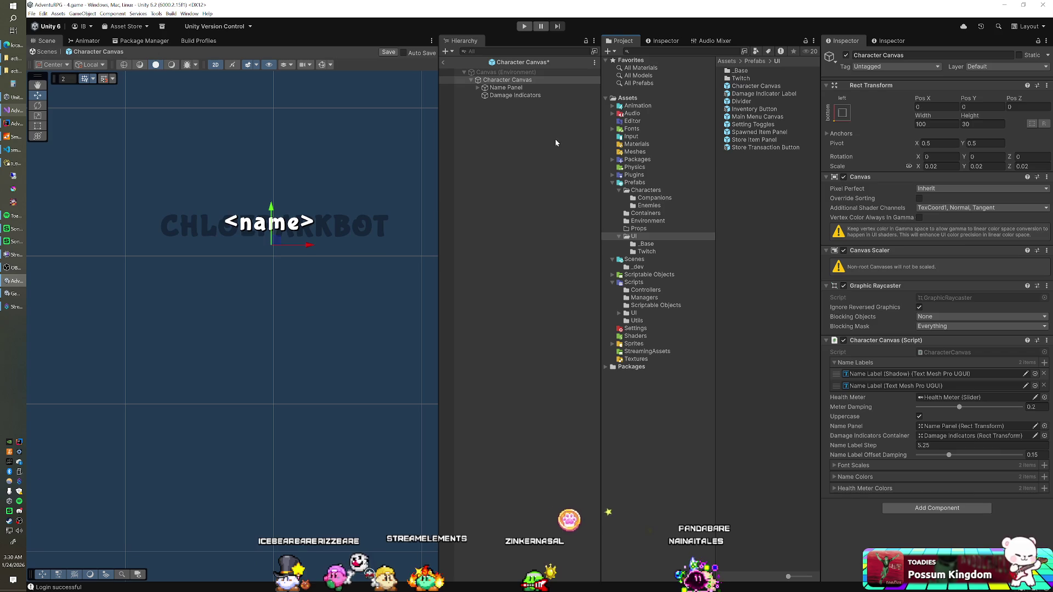
left_click(534, 97)
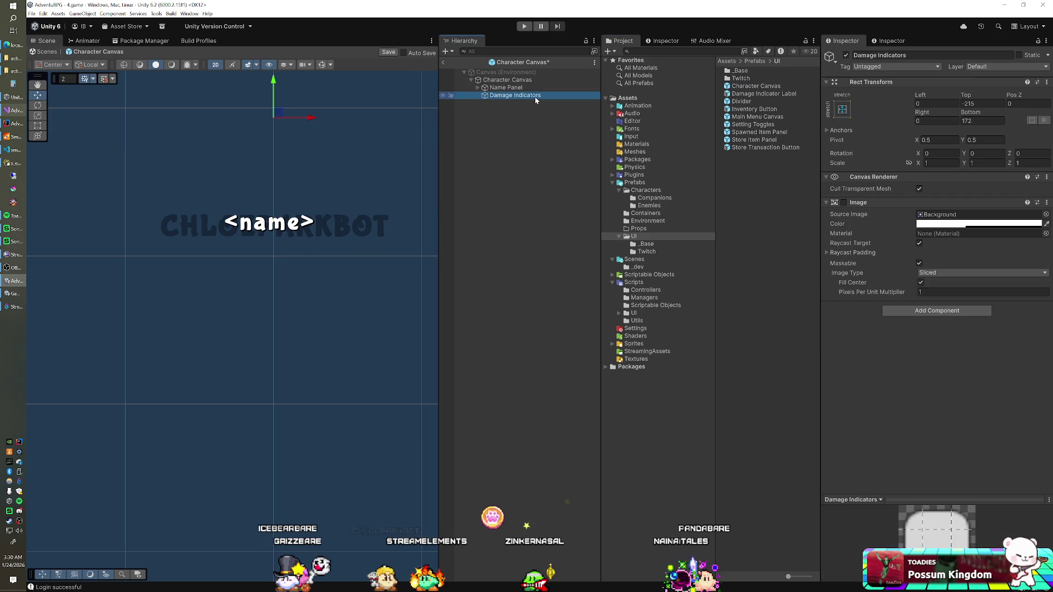
left_click(443, 63)
left_click(521, 311)
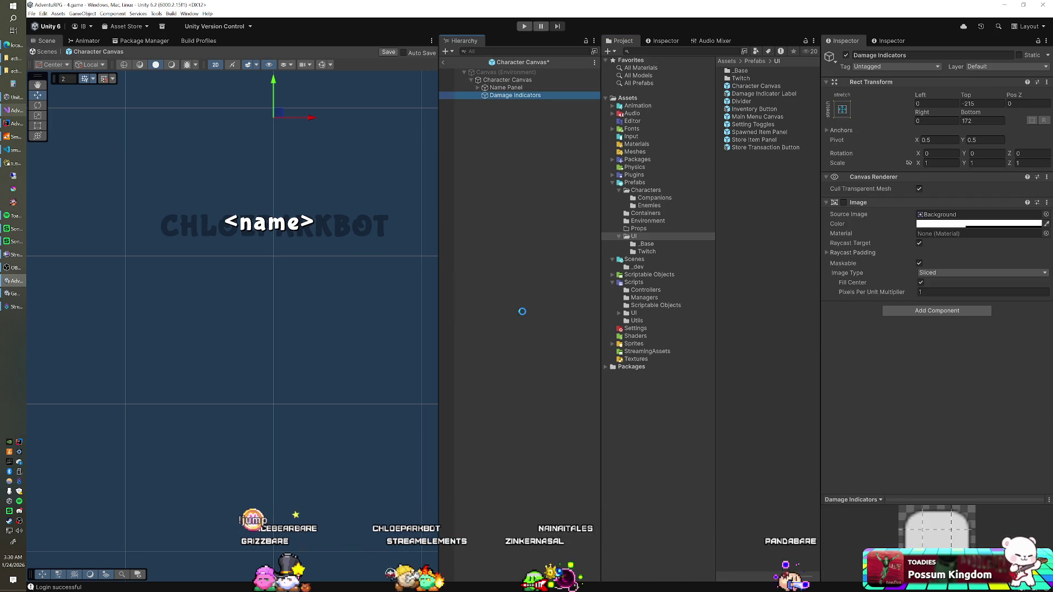
left_click(525, 26)
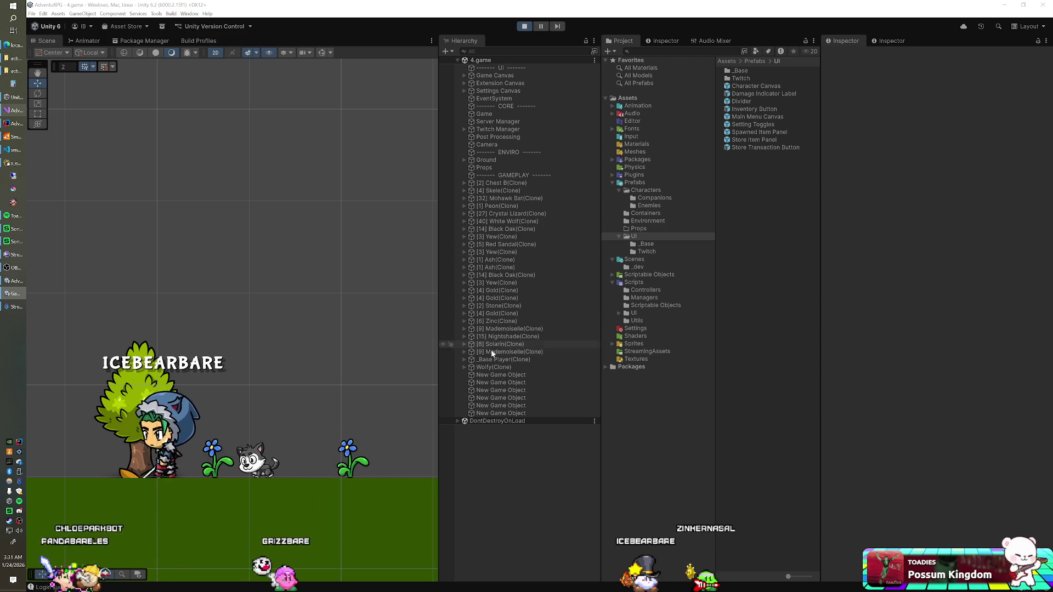
Expand the player's Character Canvas(Clone) and frame its Damage Indicators container in the Scene view.
left_click(464, 359)
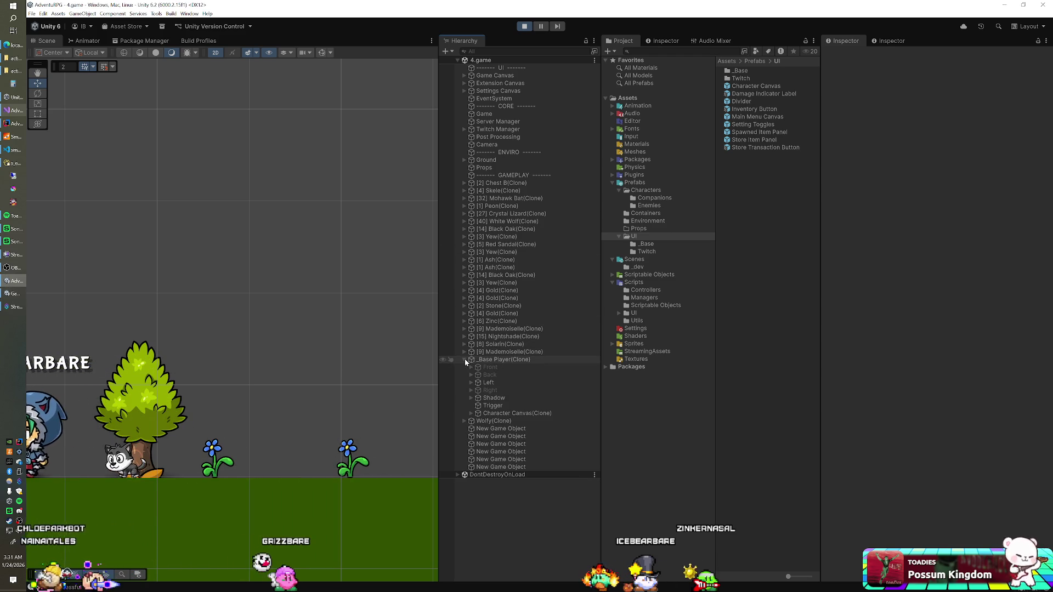
left_click(470, 413)
left_click(515, 428)
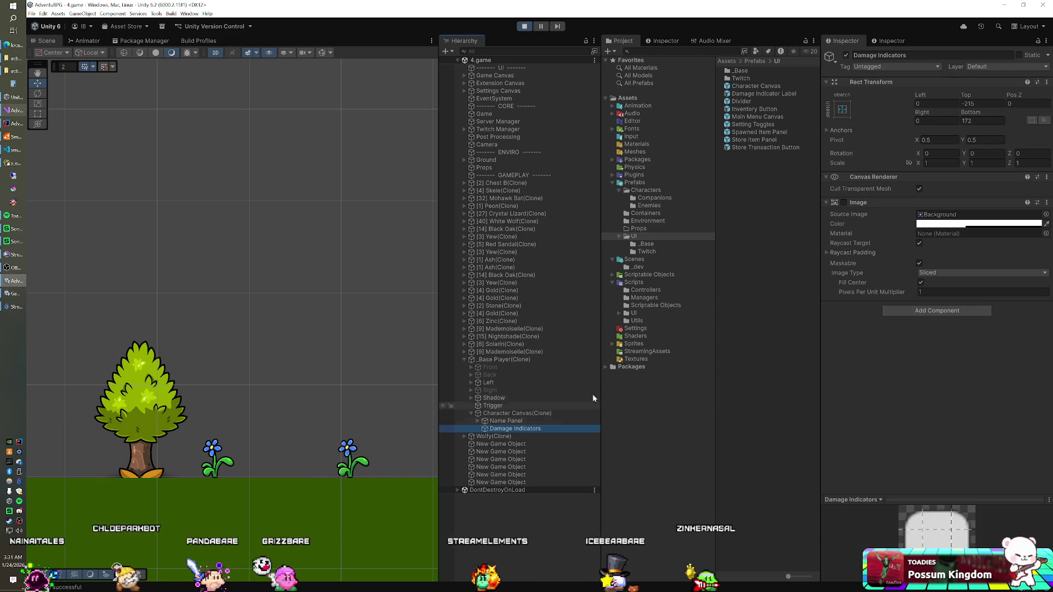
key("f")
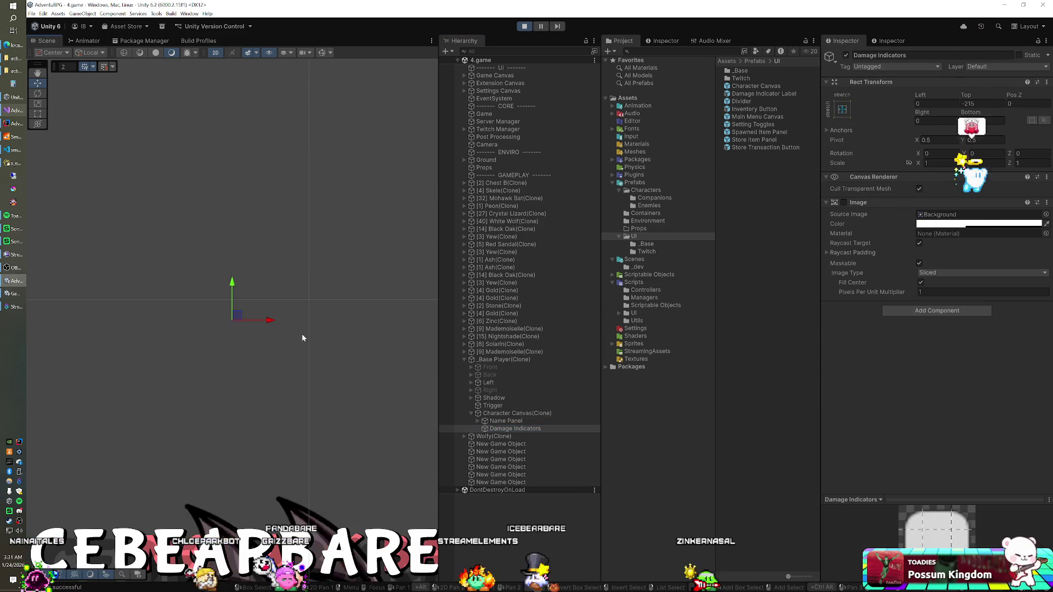
scroll(190, 403, "down", 3)
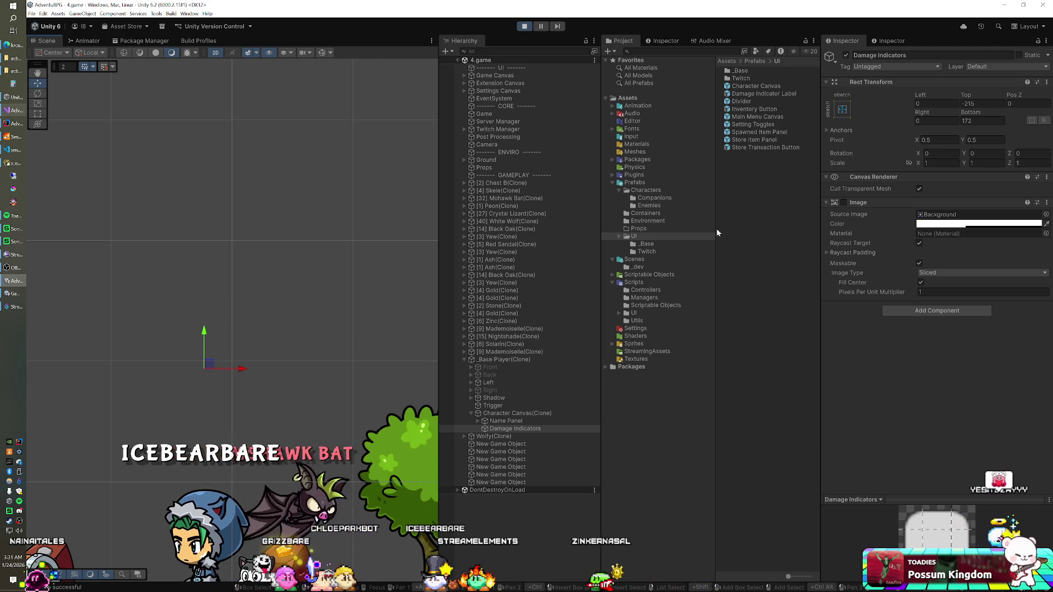
Review the Damage Indicators anchor, pivot and position settings, then frame _Base Player(Clone).
left_click(844, 109)
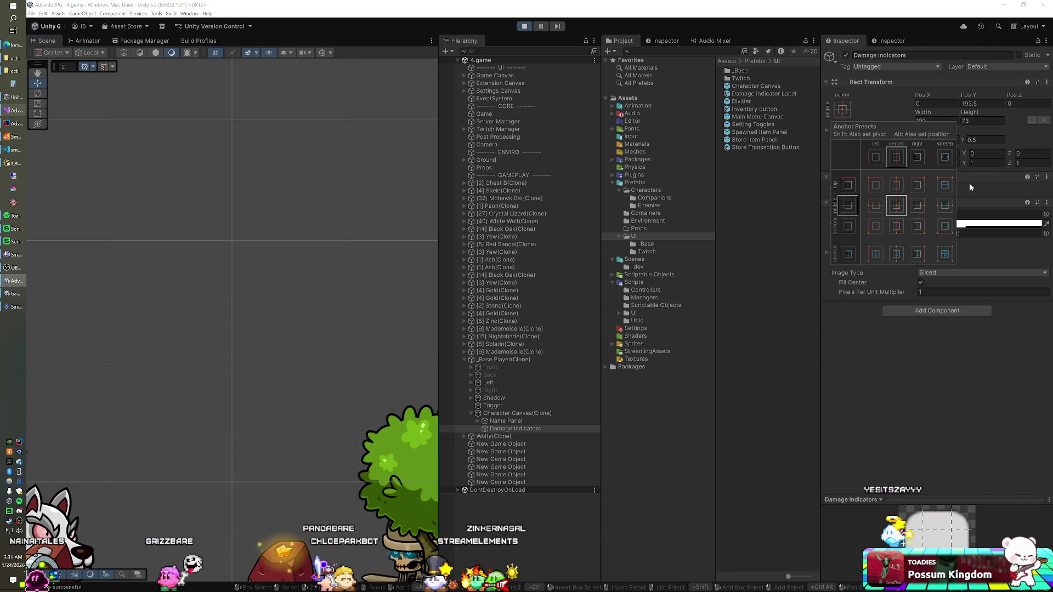
left_click(980, 139)
left_click(969, 96)
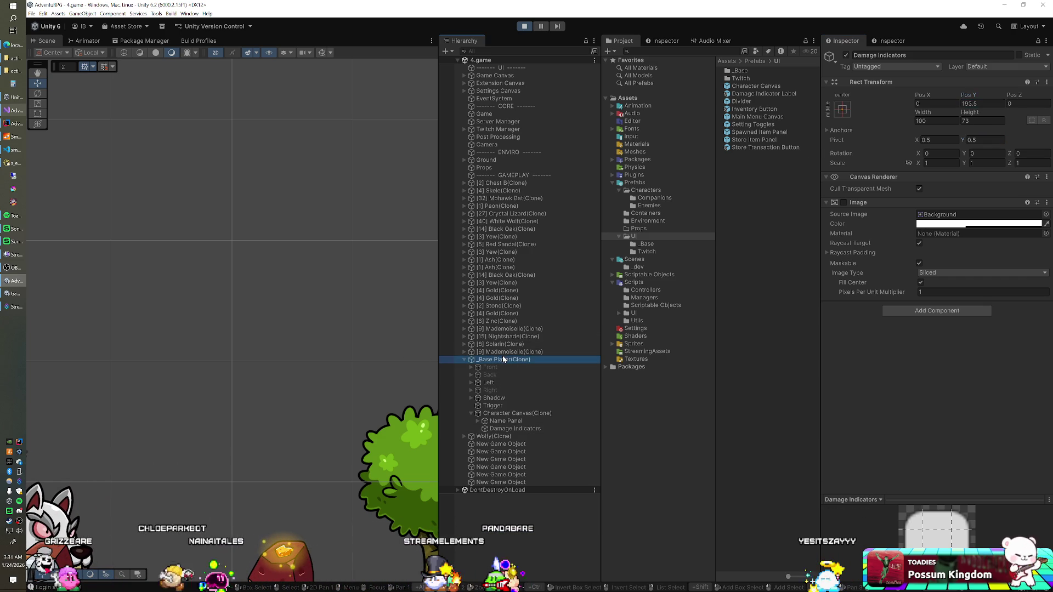
left_click(503, 359)
double_click(503, 360)
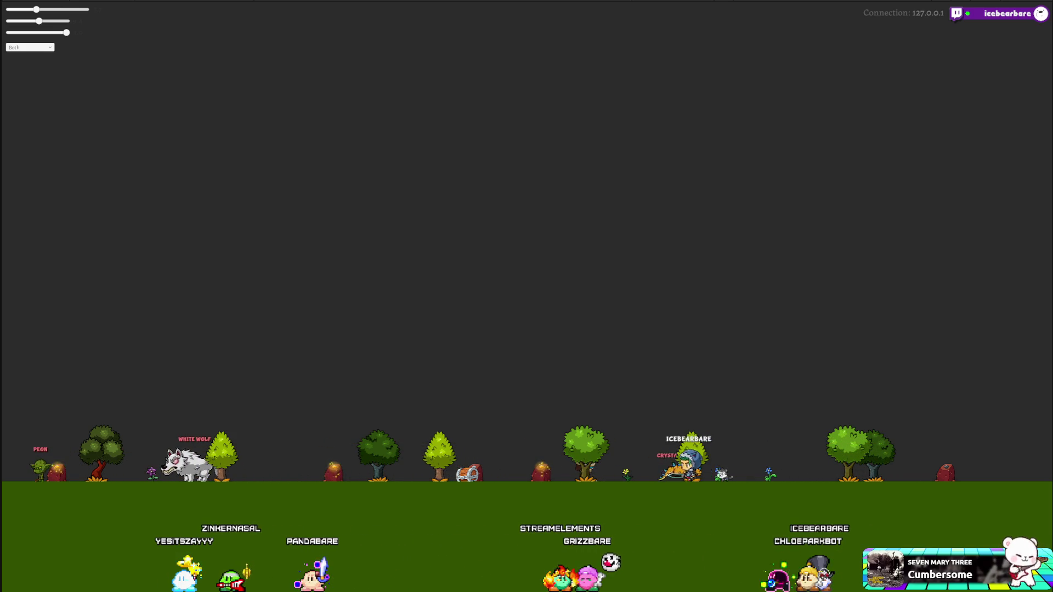
Enable the Damage Indicators Image so it shows as a grey box, and reduce its Height.
double_click(478, 360)
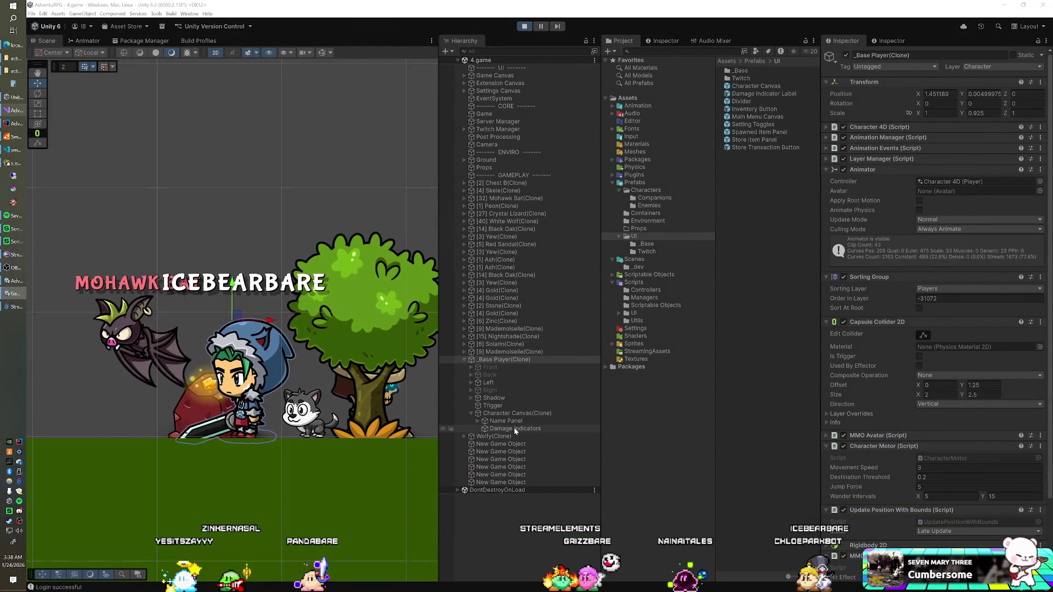
left_click(515, 429)
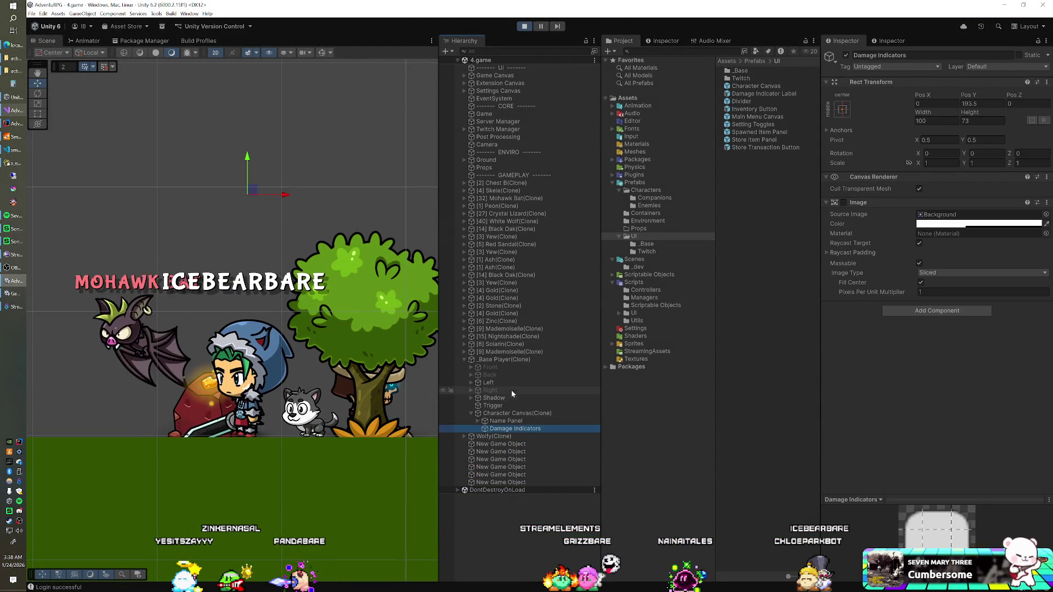
left_click(844, 202)
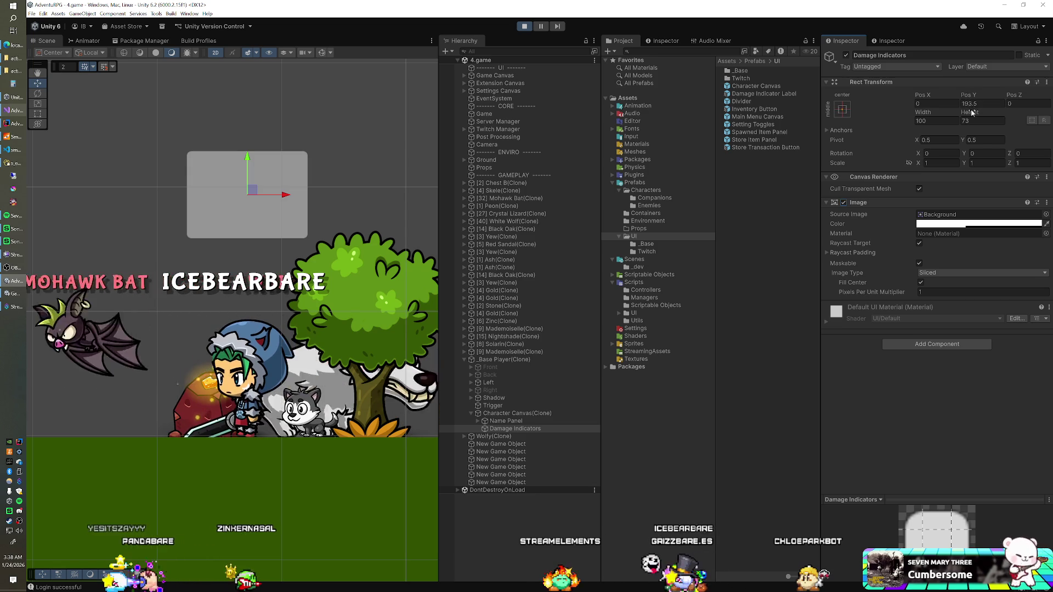
left_click_drag(969, 112, 913, 124)
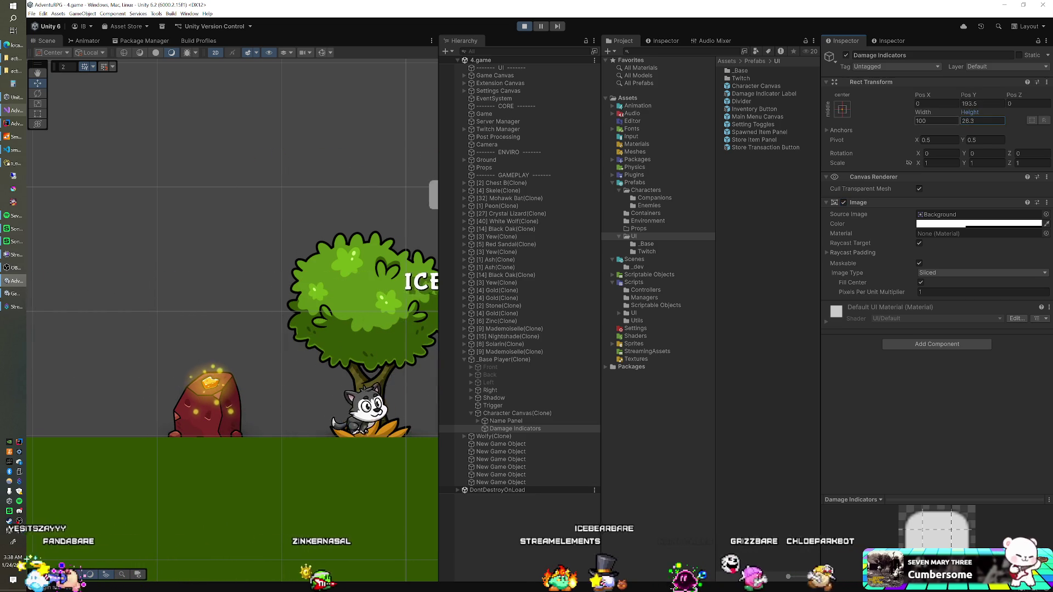
Untick the player's Character Motor and drag the Damage Indicators box down toward the name.
left_click(507, 360)
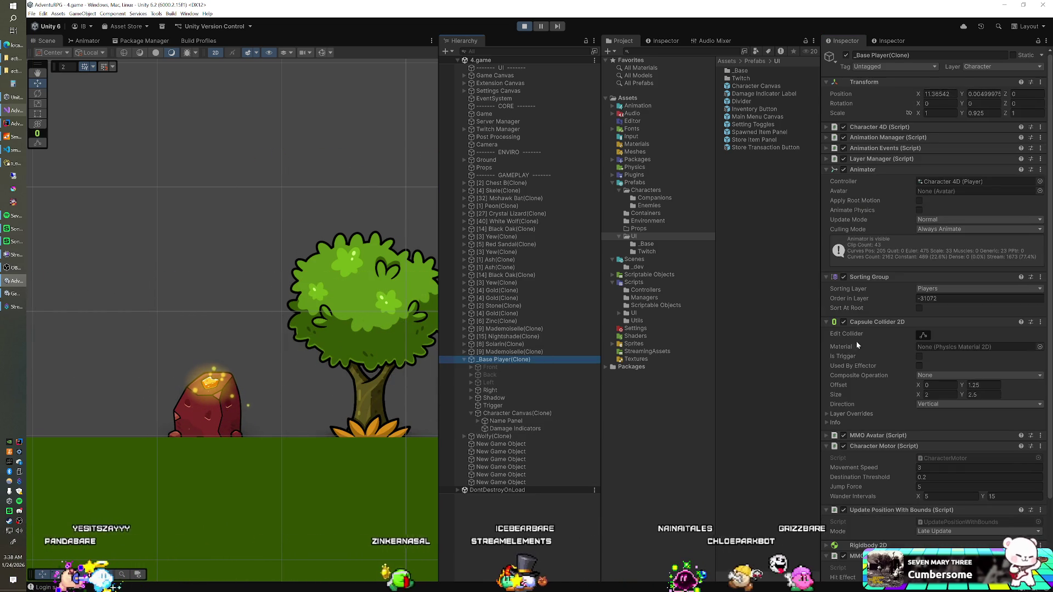
left_click(843, 445)
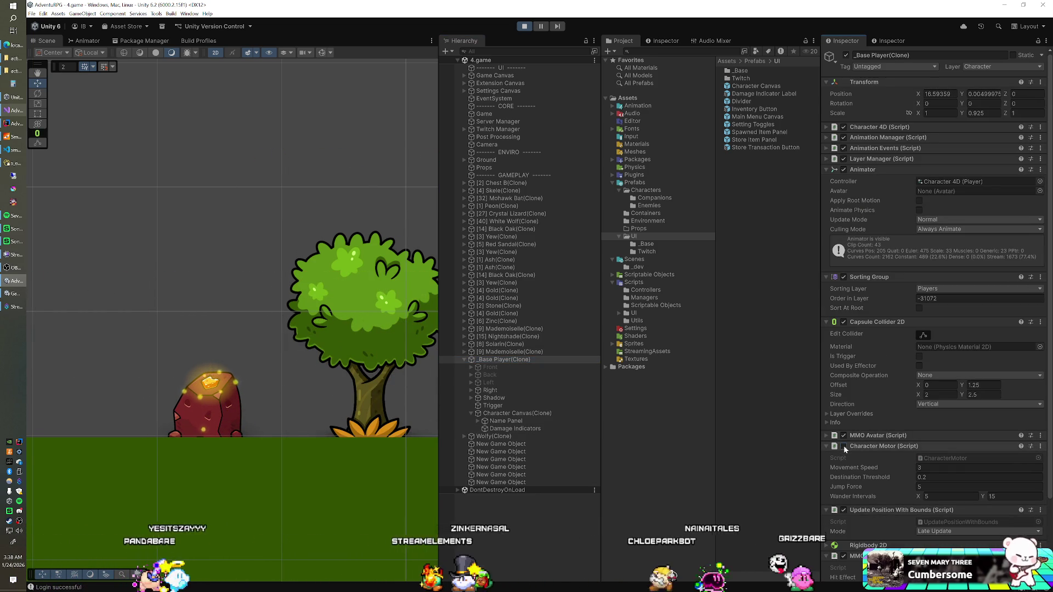
double_click(496, 359)
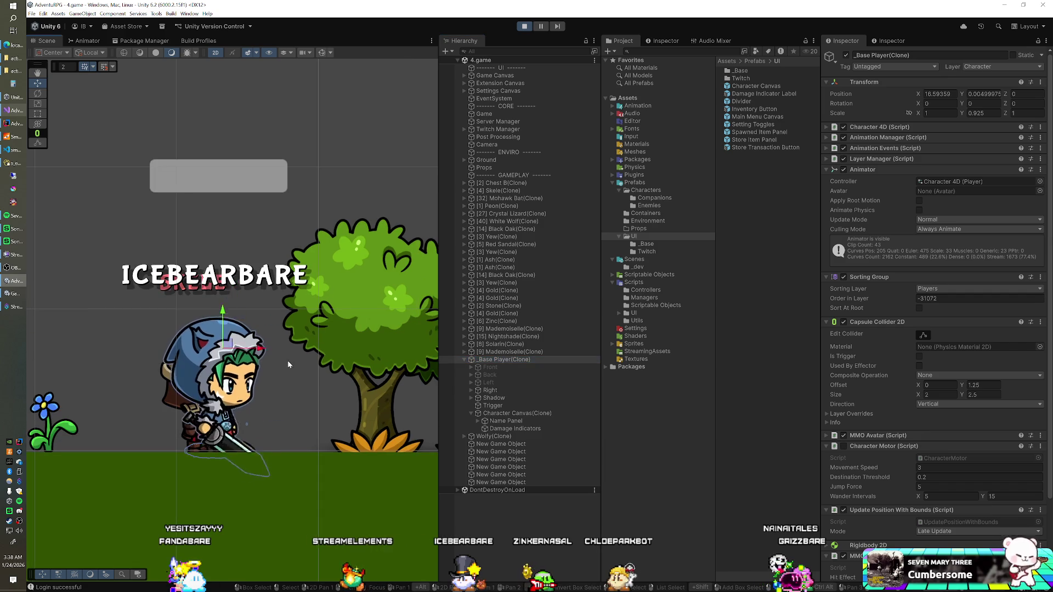
left_click(510, 428)
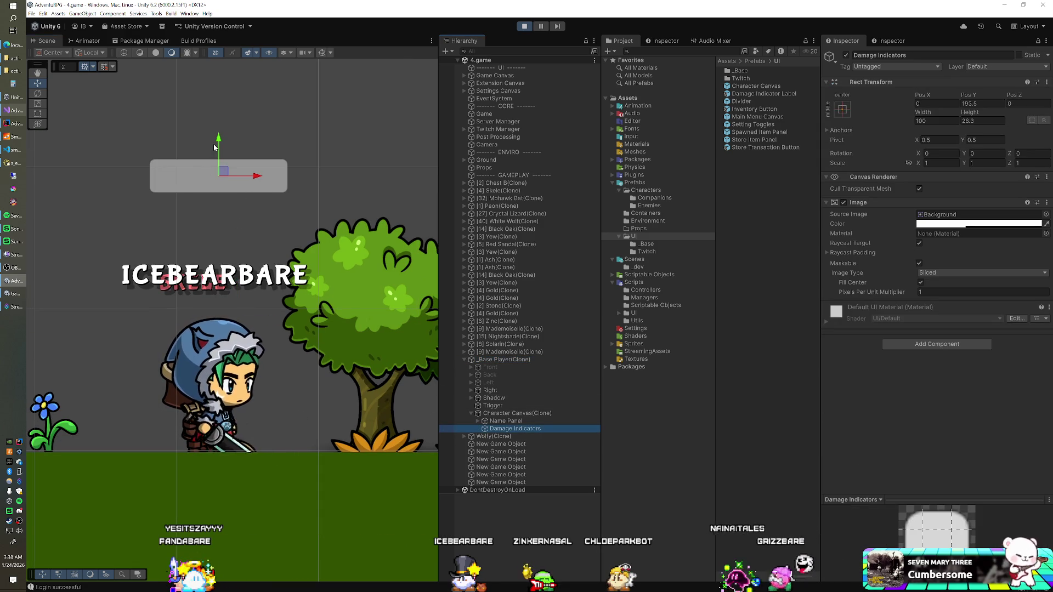
left_click_drag(220, 139, 219, 240)
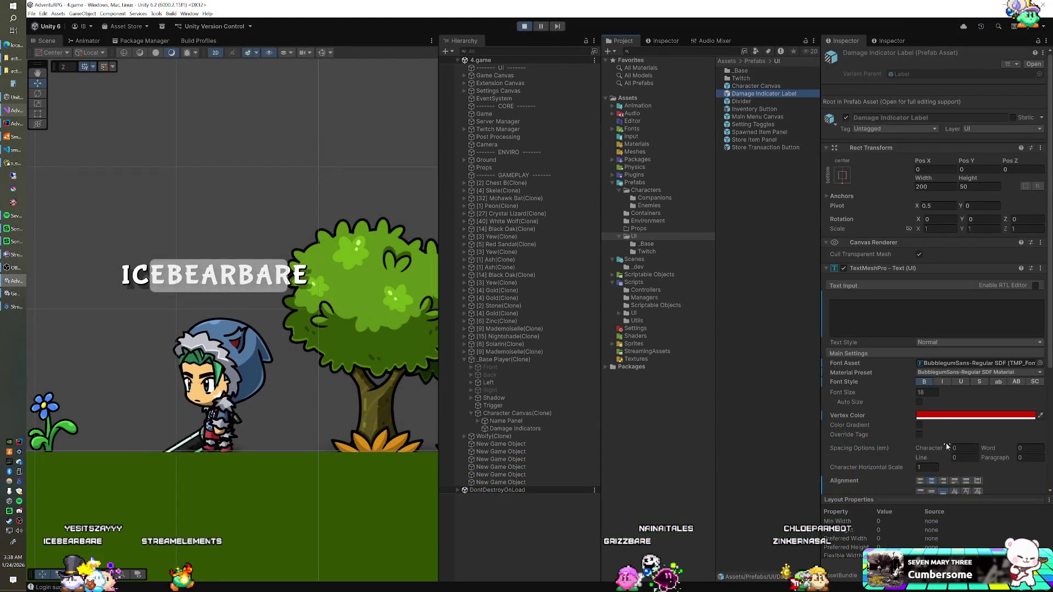
Change the Damage Indicator Label's Translation value to 10.
scroll(928, 347, "down", 3)
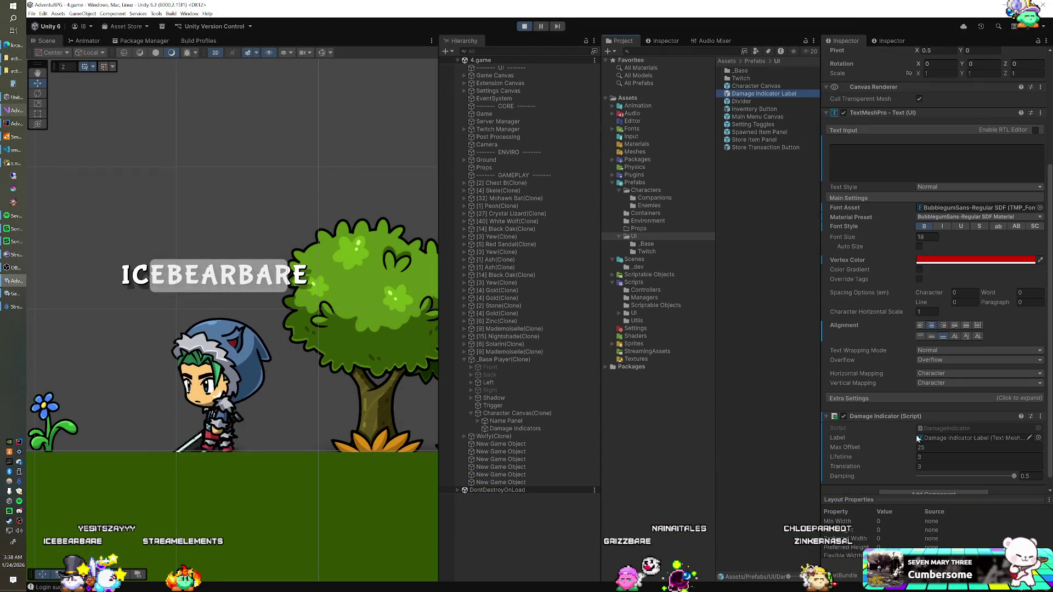
left_click(932, 466)
type("10")
key("Return")
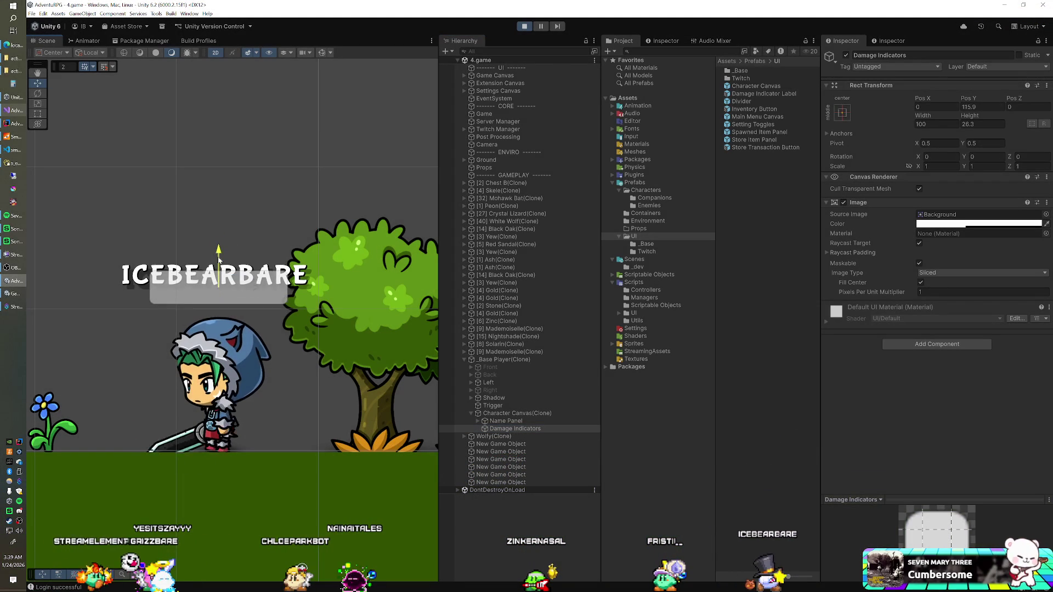
Lower Damage Indicators to Pos Y 92.4 and give the label Translation 55 and Damping 0.35.
left_click_drag(218, 260, 221, 279)
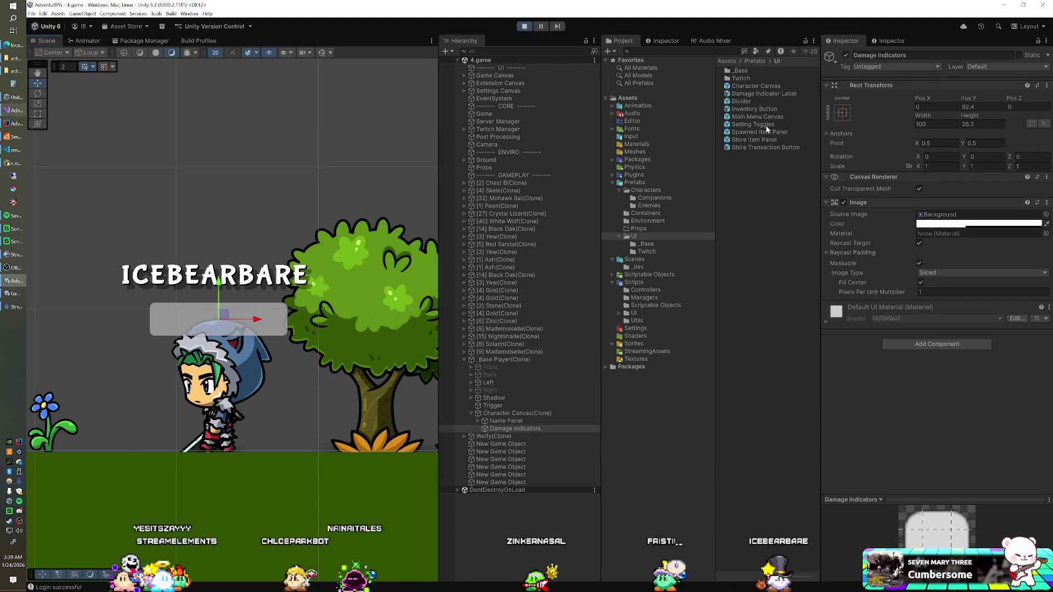
left_click(763, 93)
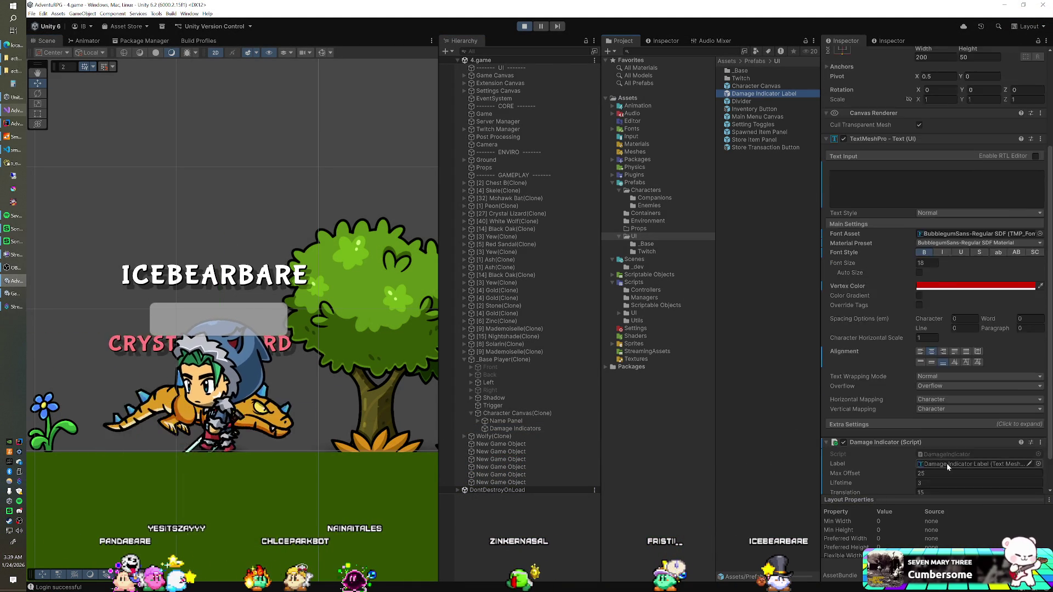
scroll(932, 329, "down", 2)
left_click(921, 455)
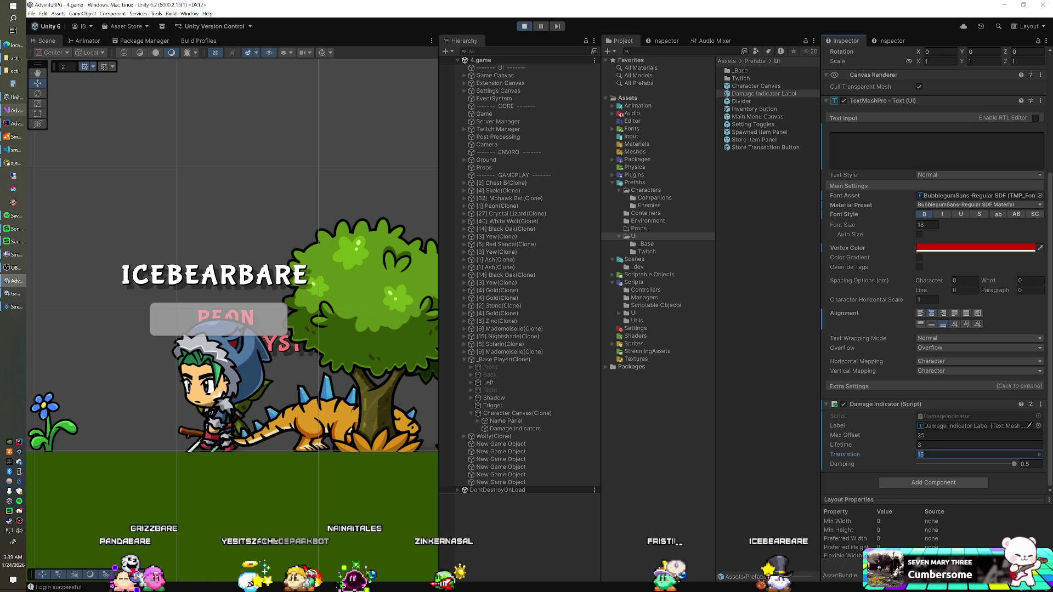
type("35")
type("55")
key("Return")
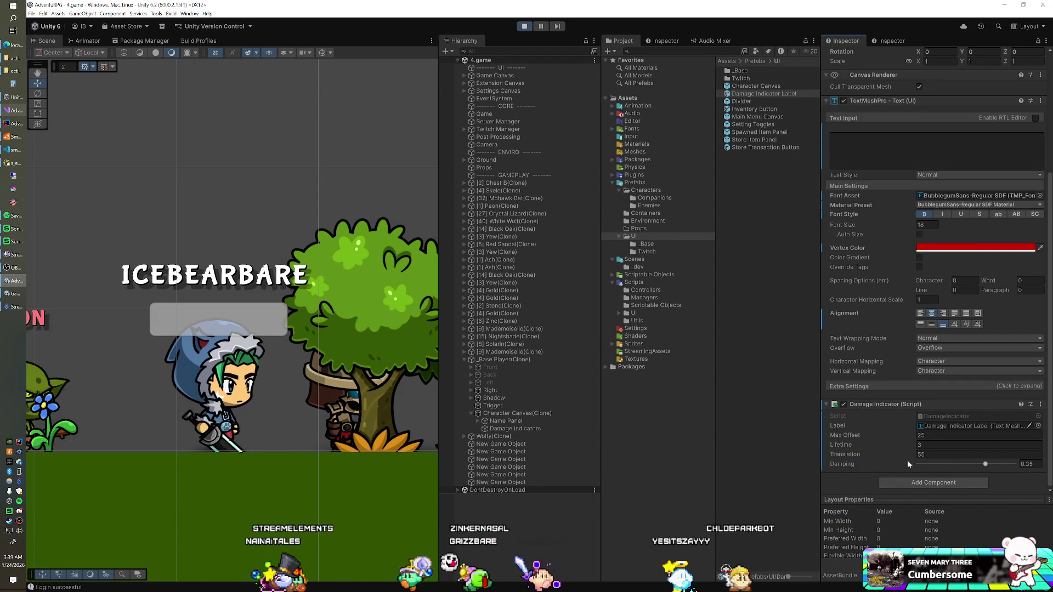
left_click(519, 429)
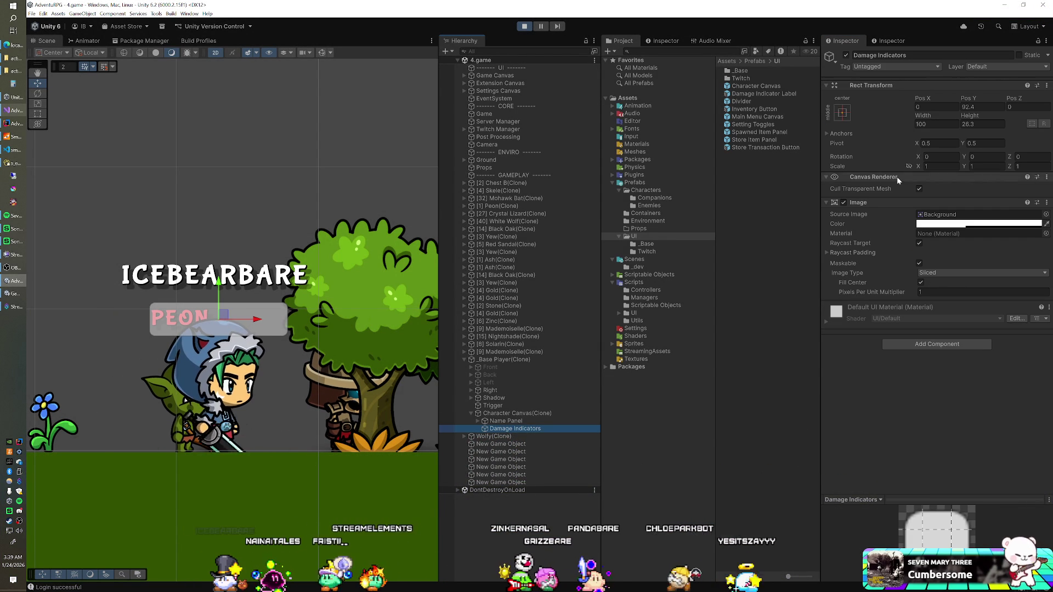
right_click(868, 86)
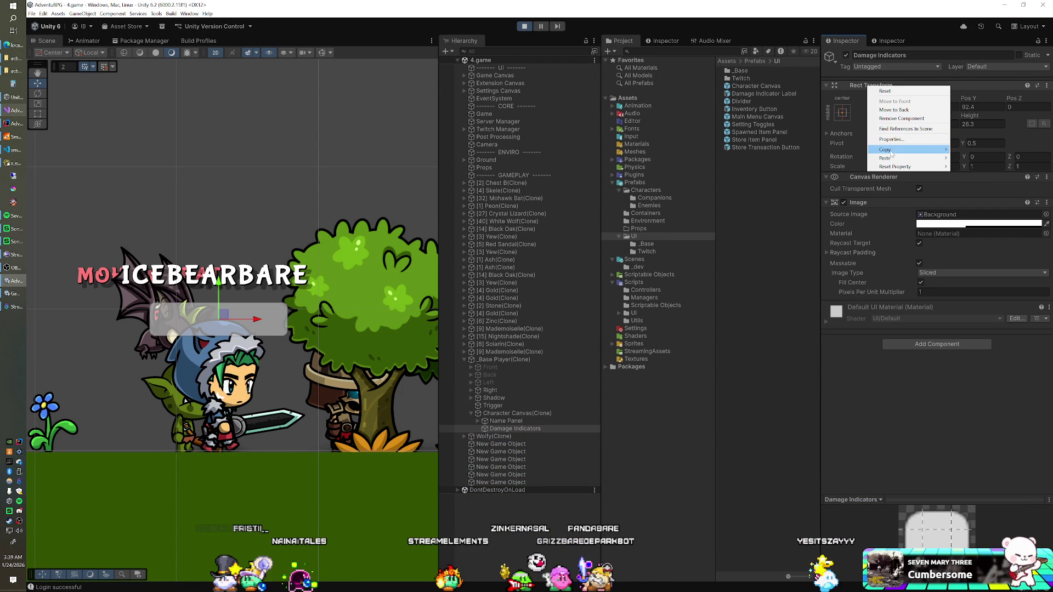
Copy the Damage Indicators Rect Transform component and exit Play mode.
mouse_move(904, 149)
left_click(963, 188)
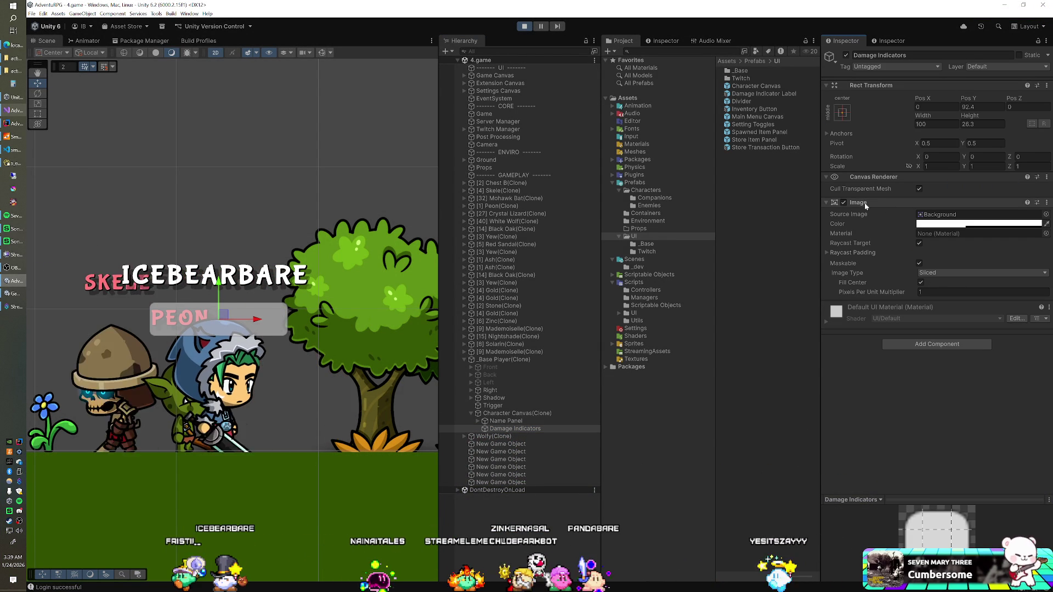
key("ctrl+p")
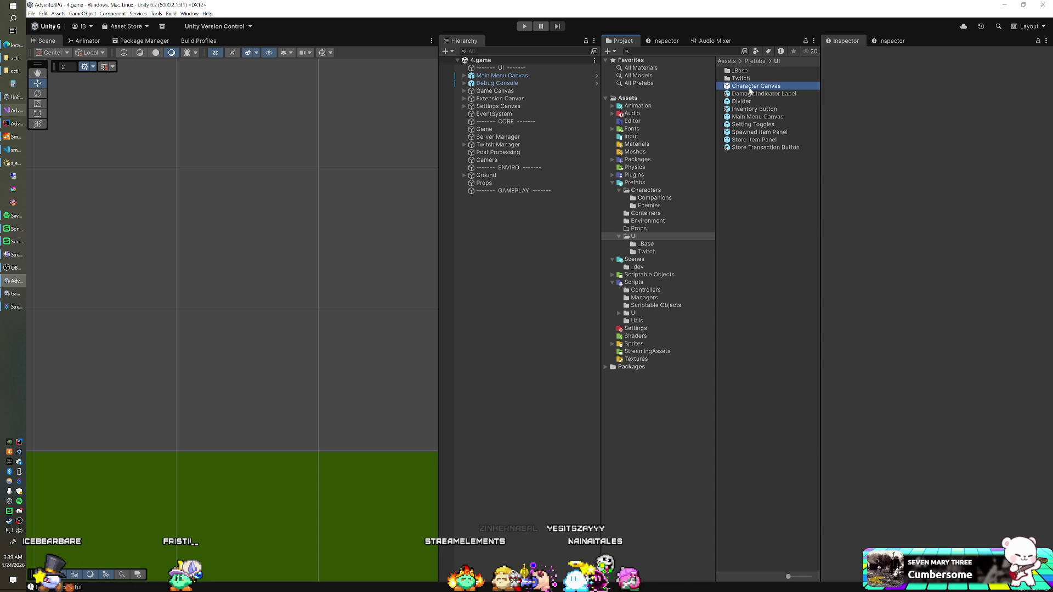
Paste Pos Y 92.4 and size 100×26.3 into the prefab's Damage Indicators, save, and replay.
double_click(750, 87)
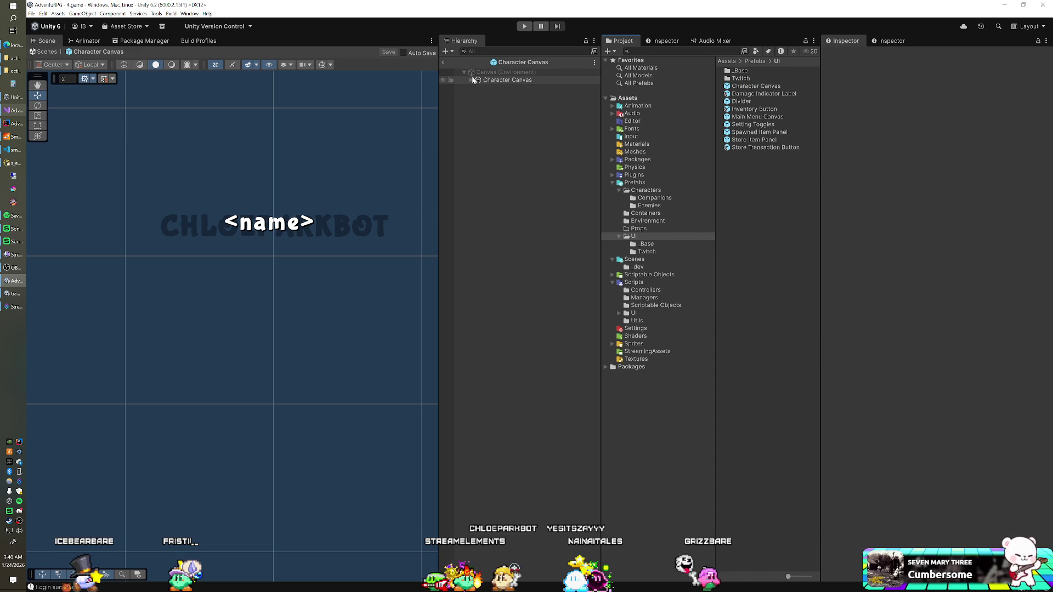
left_click(472, 80)
left_click(491, 97)
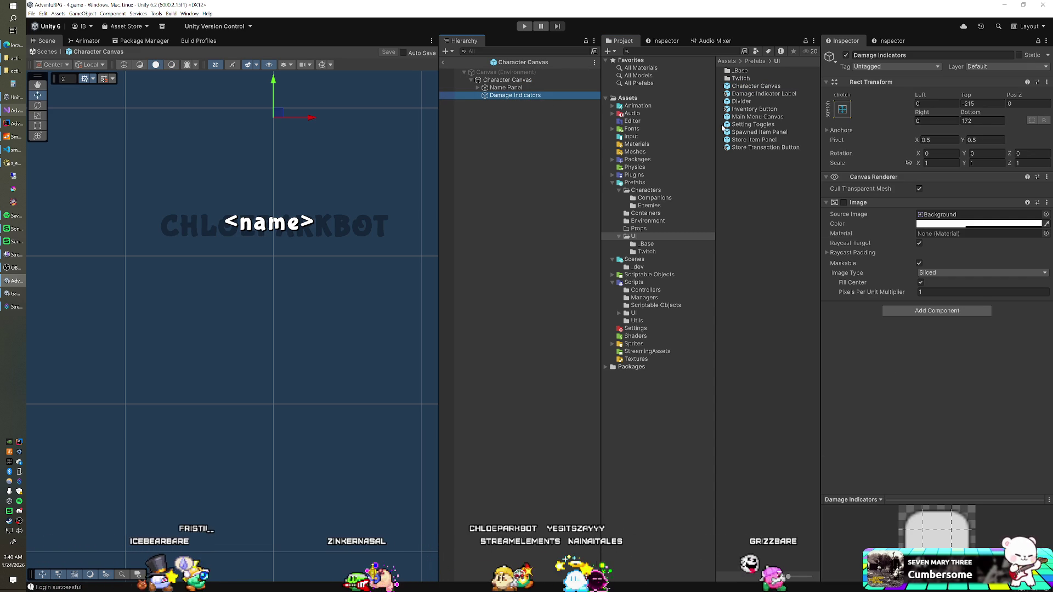
right_click(875, 84)
mouse_move(932, 156)
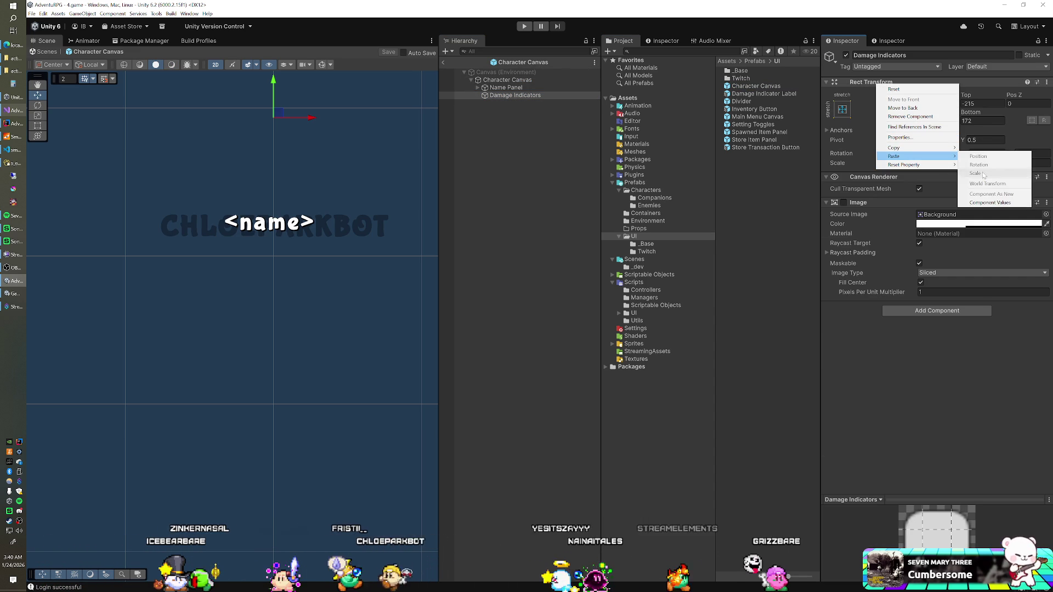
left_click(995, 203)
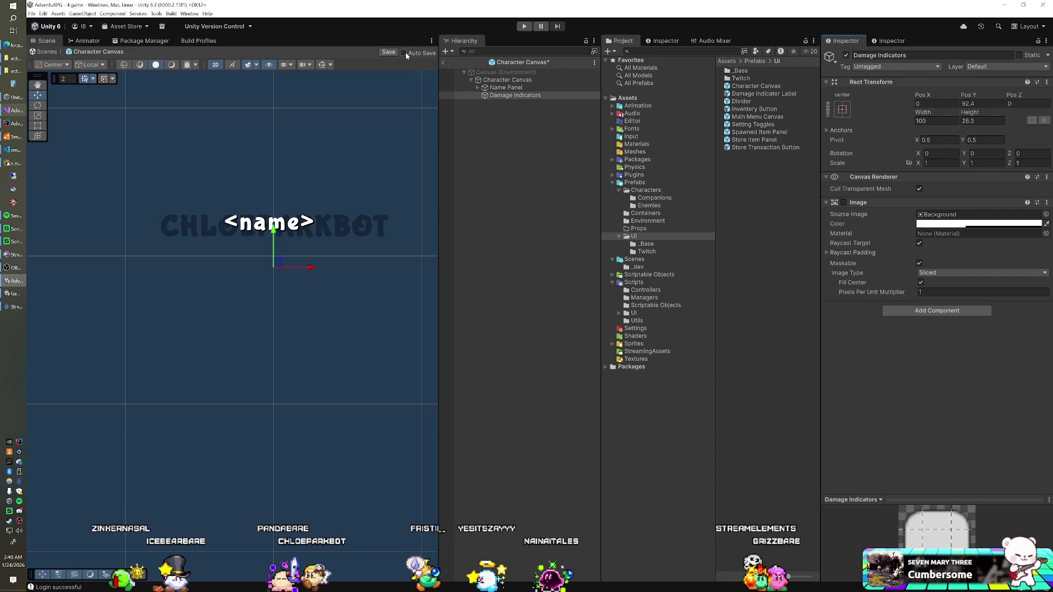
left_click(390, 53)
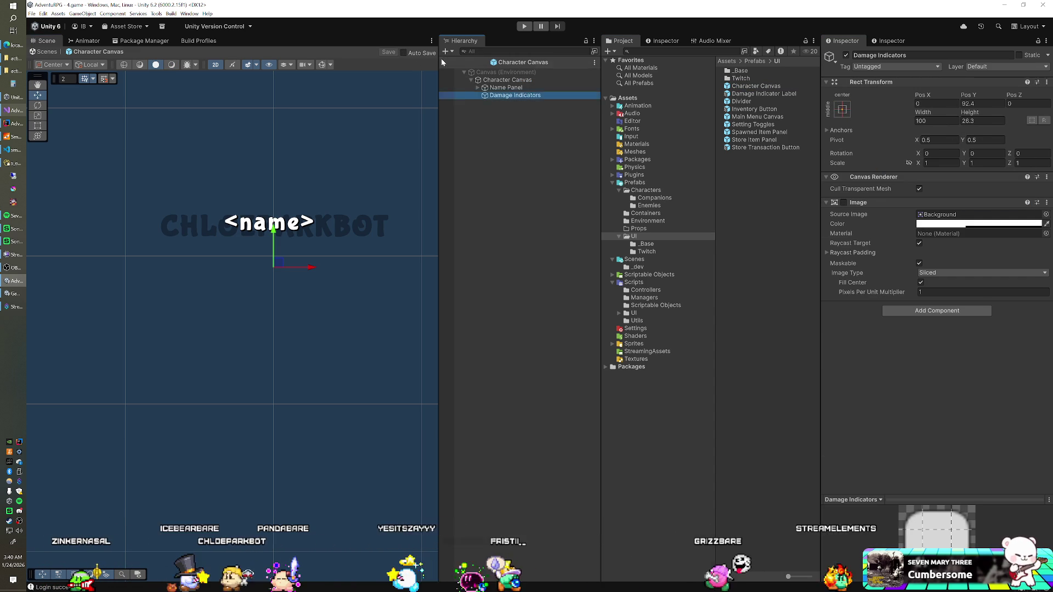
left_click(444, 62)
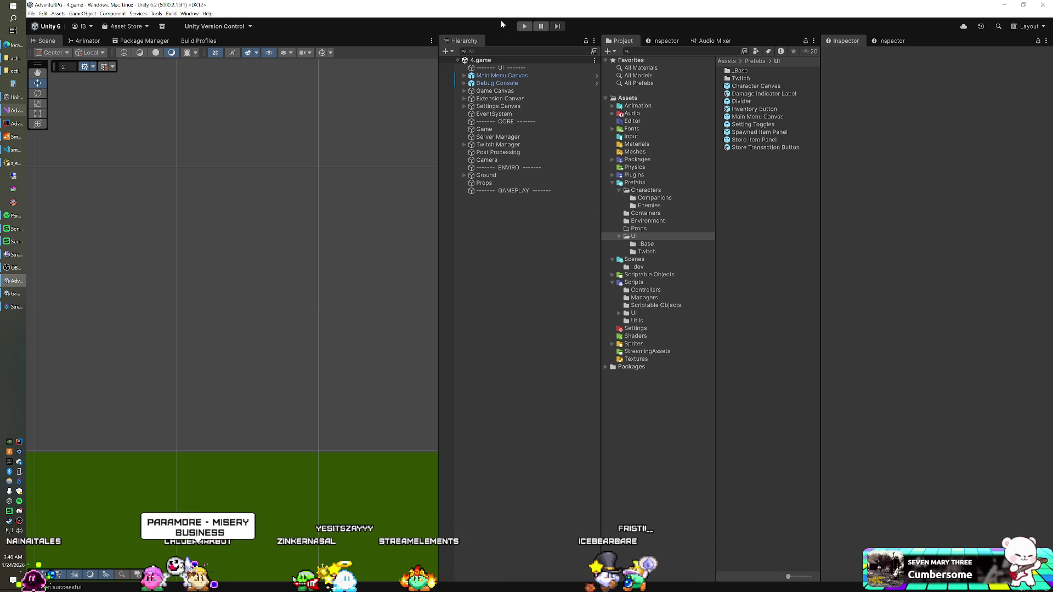
left_click(524, 26)
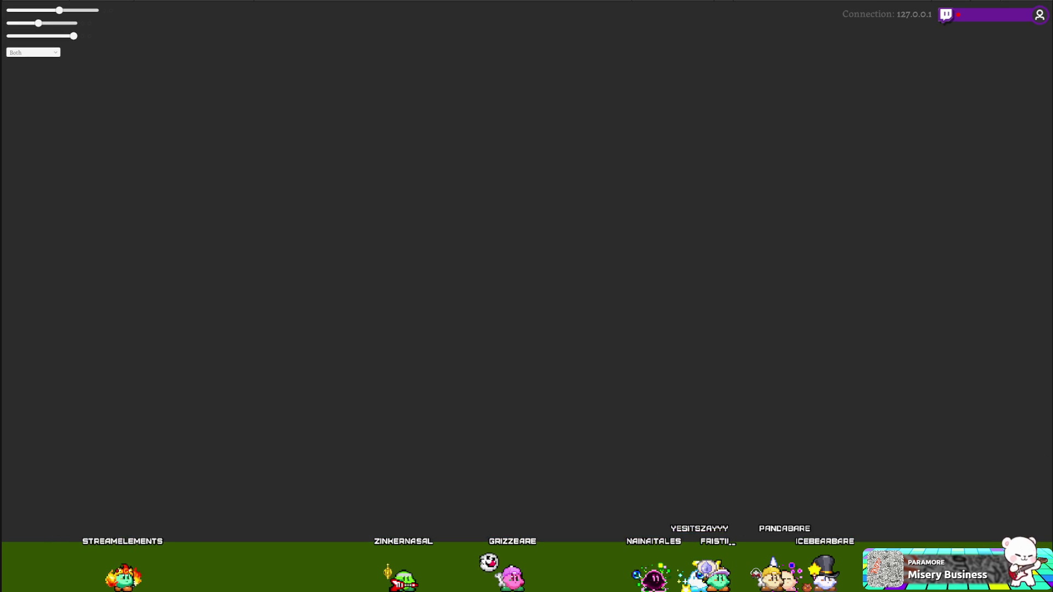
Switch from the running game back to SpawnManager.cs in Visual Studio.
key("alt+Tab")
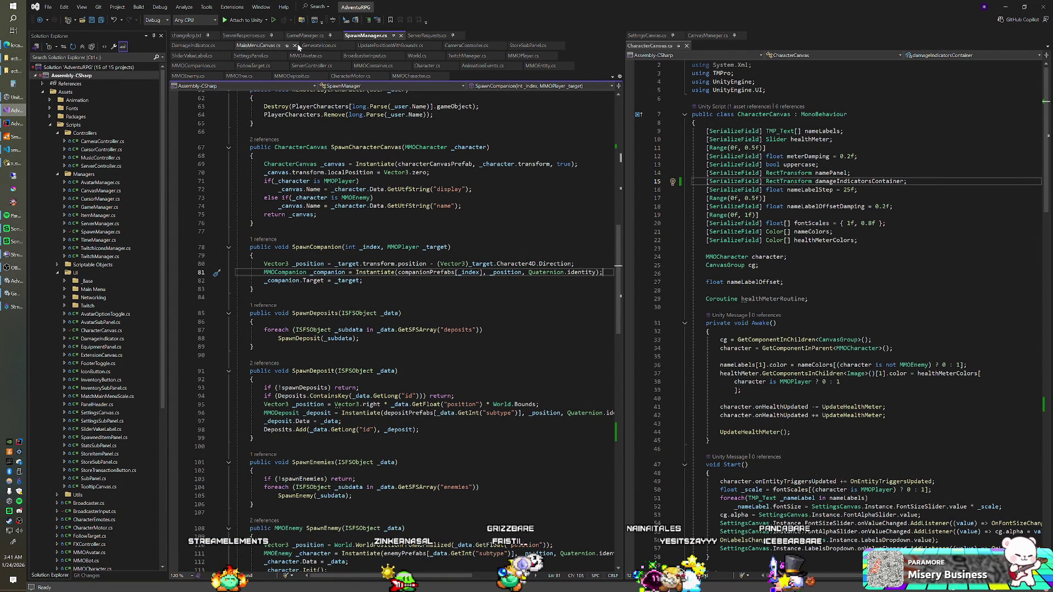
Examine the canvas SpawnCharacterCanvas returns in SpawnManager.cs, then move to ServerResponses.cs.
left_click(250, 131)
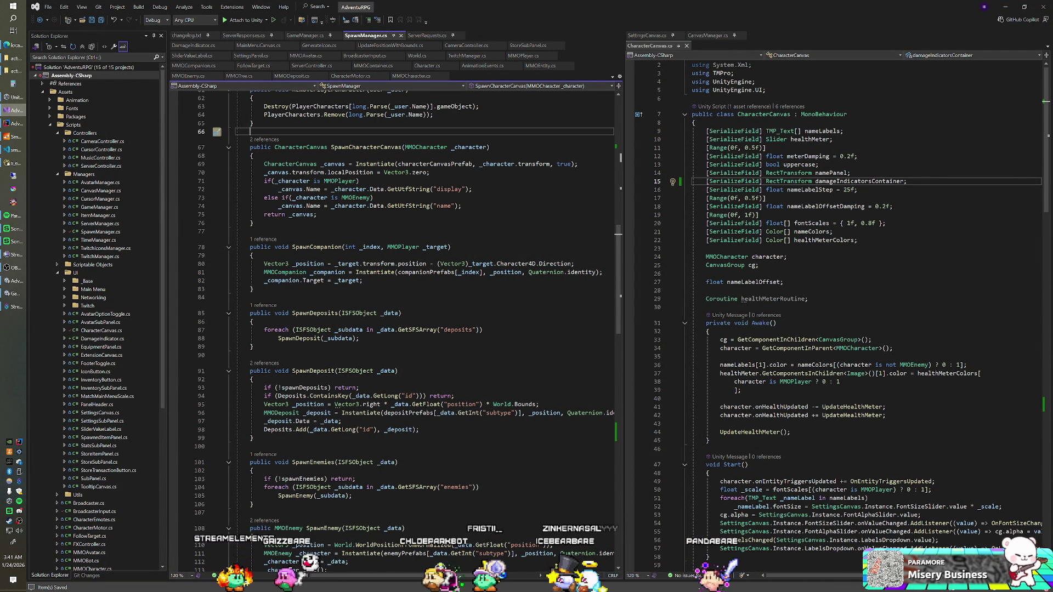
left_click(274, 214)
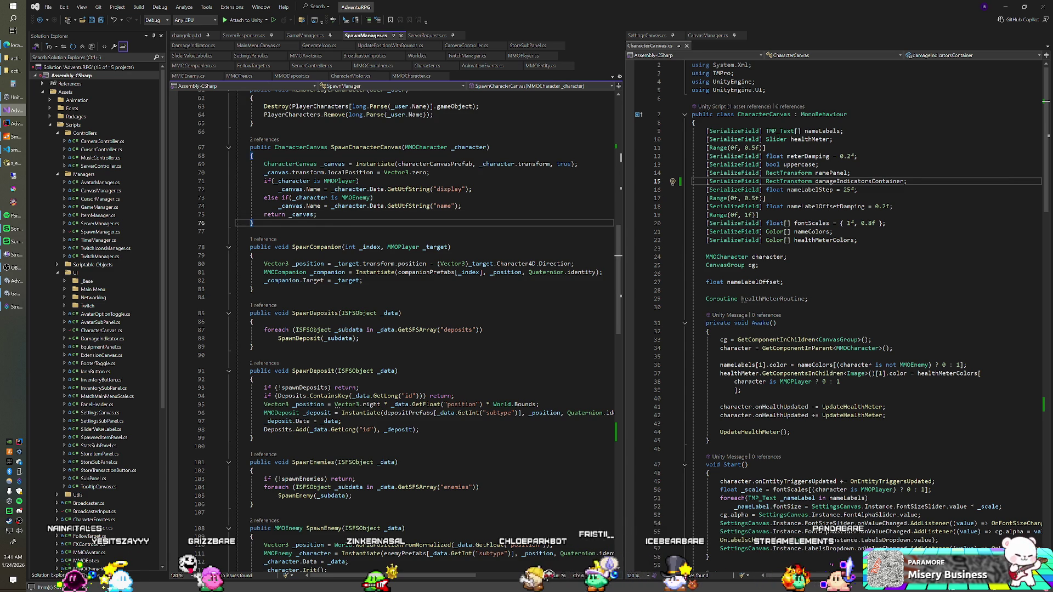
scroll(395, 329, "up", 7)
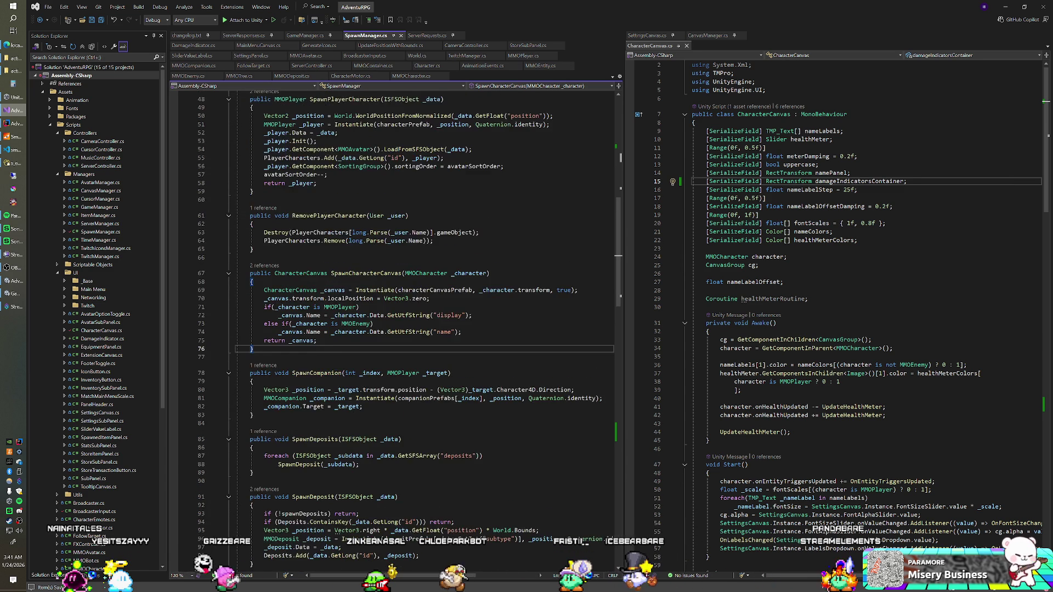
scroll(395, 329, "up", 3)
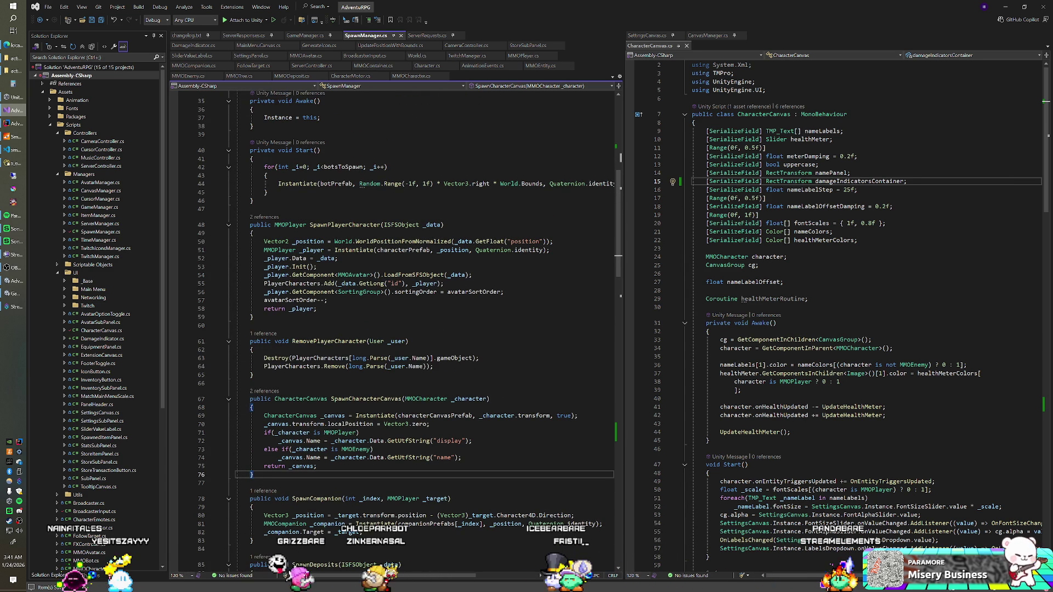
left_click(244, 35)
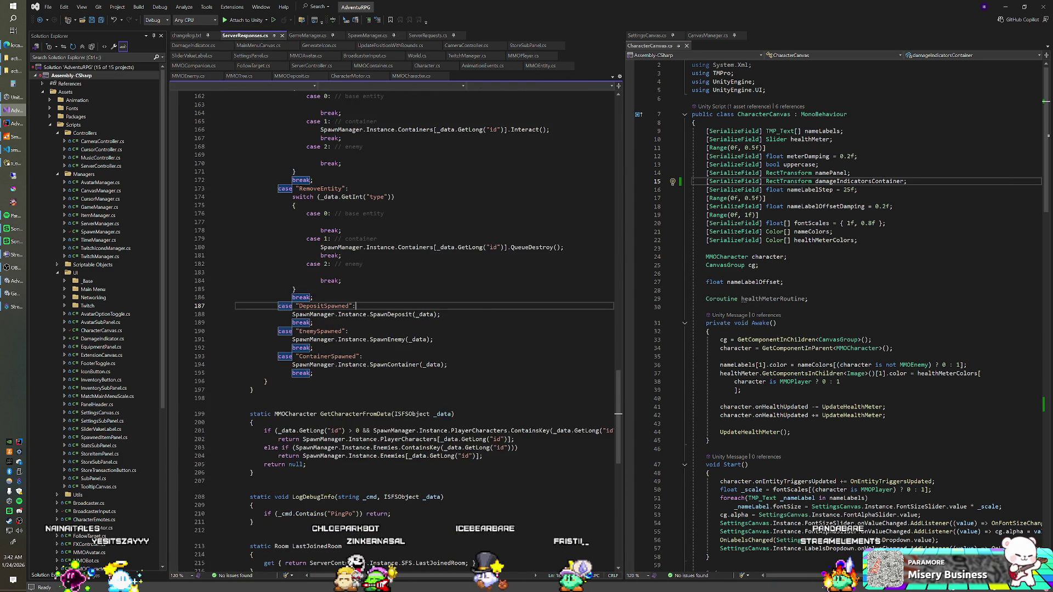
Locate the StatAdjustment case and the _character.StatAdjustment(_data) call on line 143.
scroll(395, 329, "up", 4)
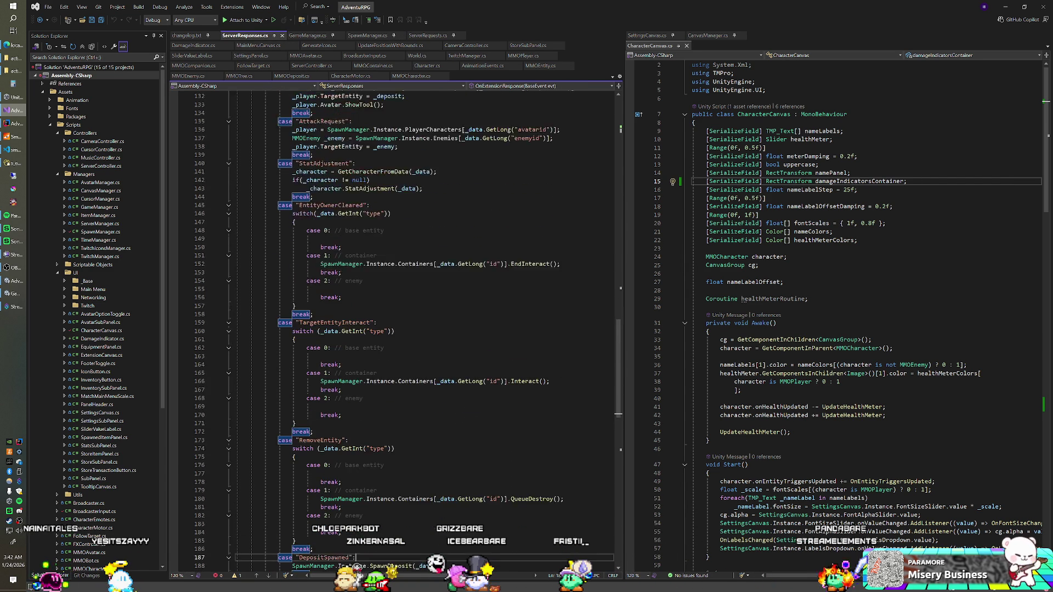
scroll(395, 329, "up", 7)
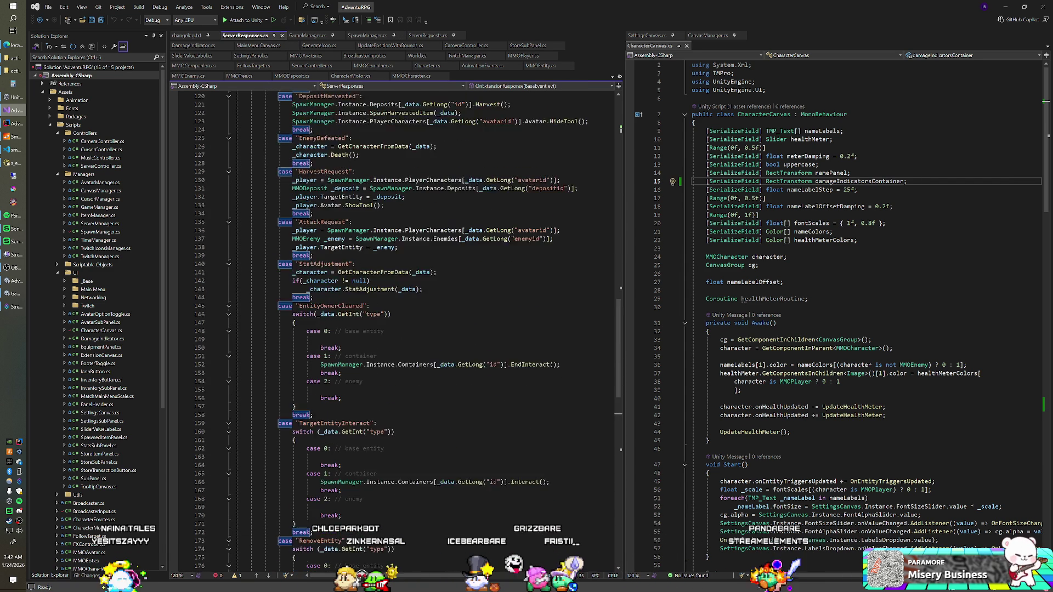
scroll(394, 329, "up", 6)
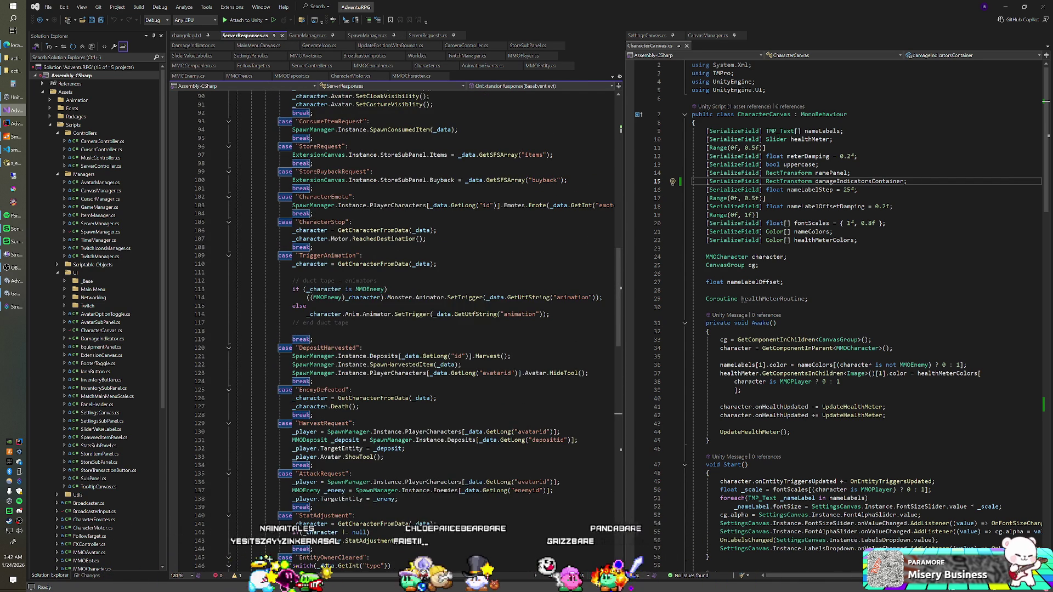
scroll(395, 329, "up", 6)
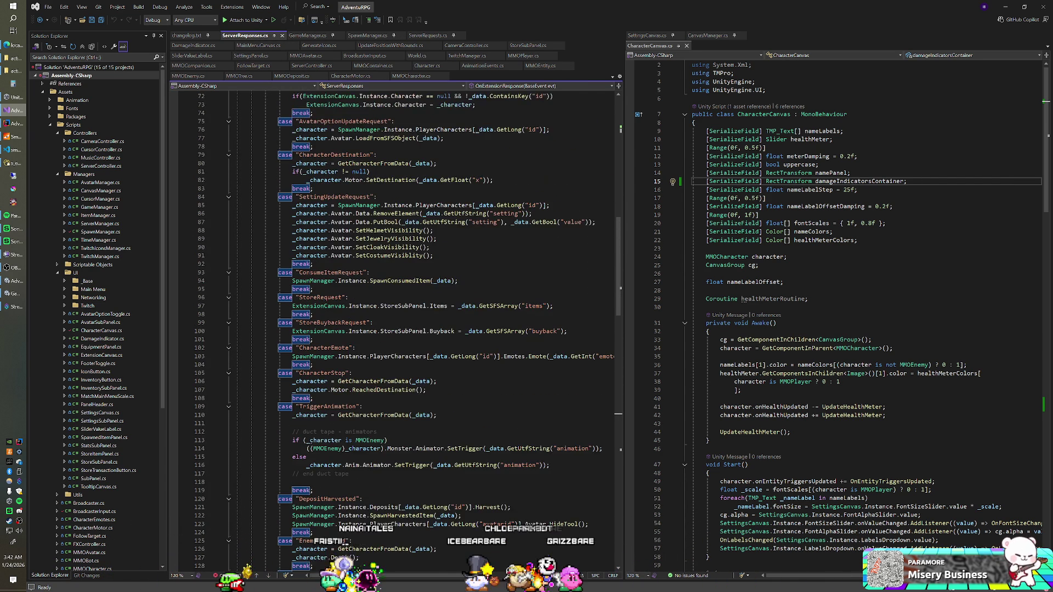
scroll(395, 329, "up", 4)
scroll(406, 241, "up", 8)
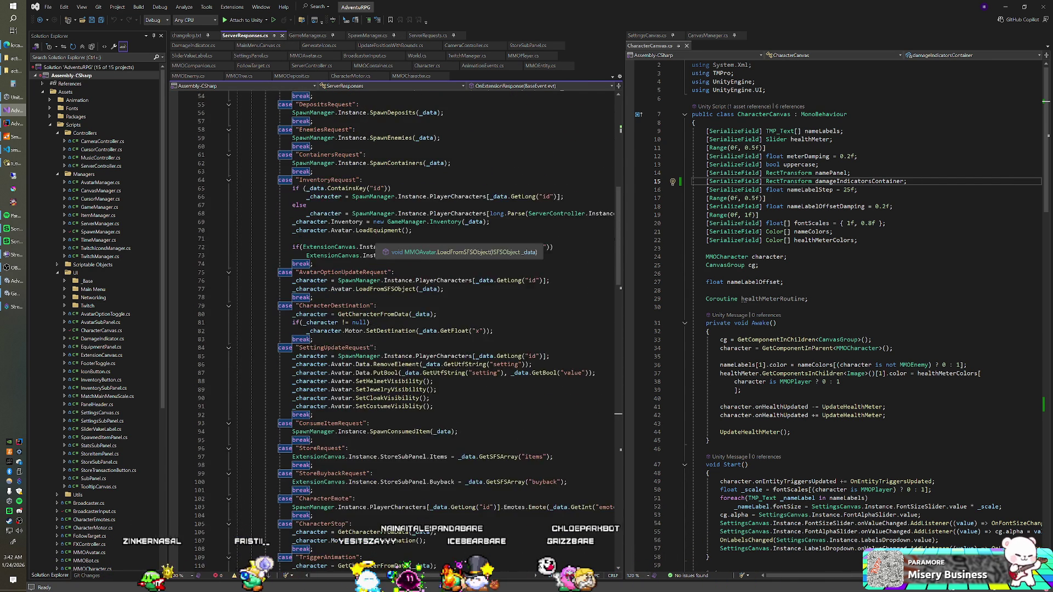
scroll(395, 329, "up", 3)
scroll(395, 329, "down", 6)
scroll(394, 329, "down", 2)
scroll(395, 329, "down", 1)
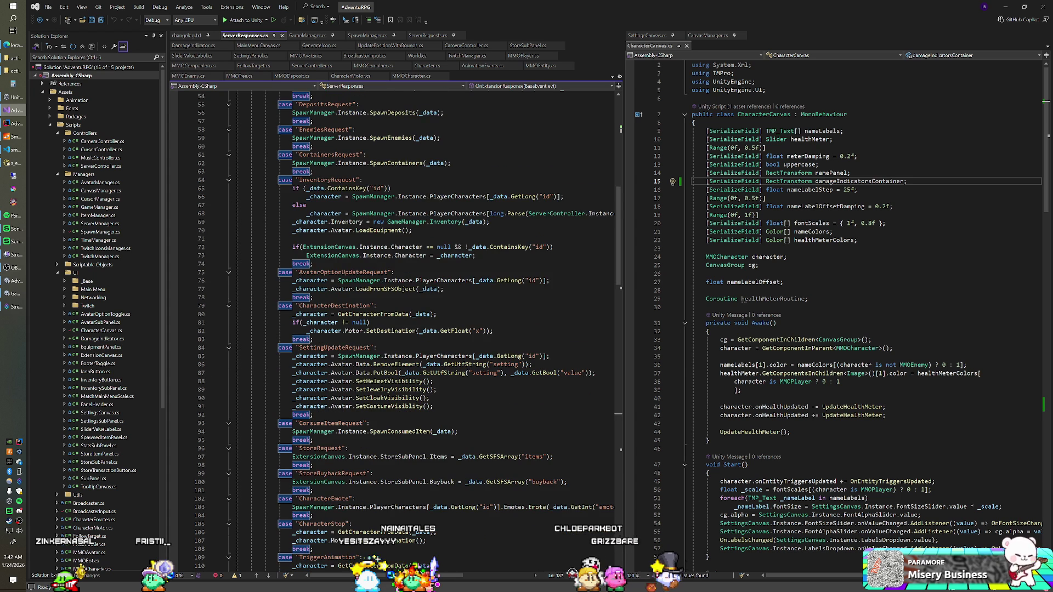
scroll(395, 329, "down", 3)
scroll(450, 329, "down", 1)
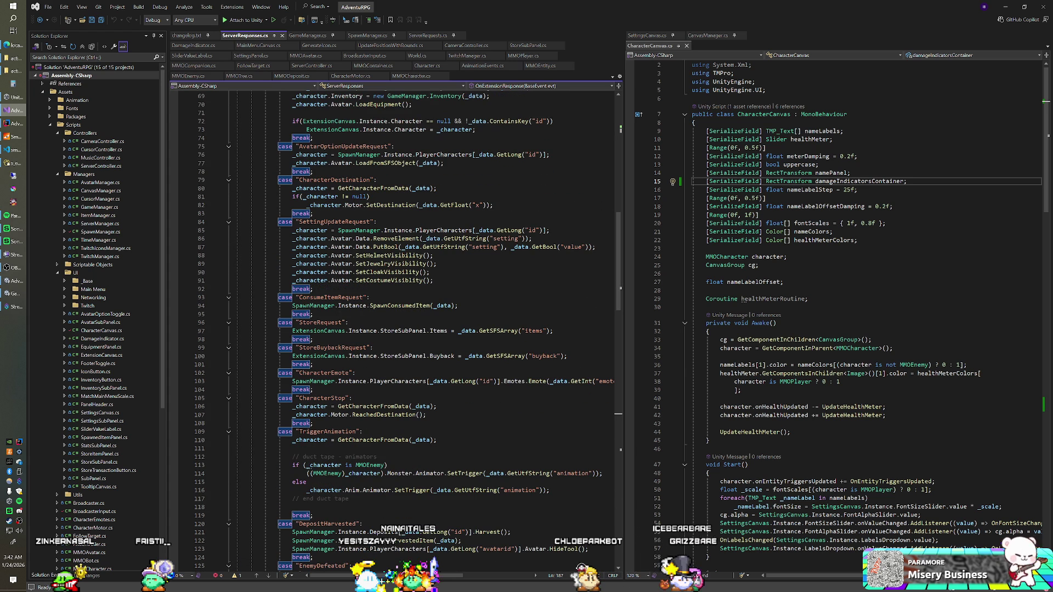
scroll(379, 236, "down", 4)
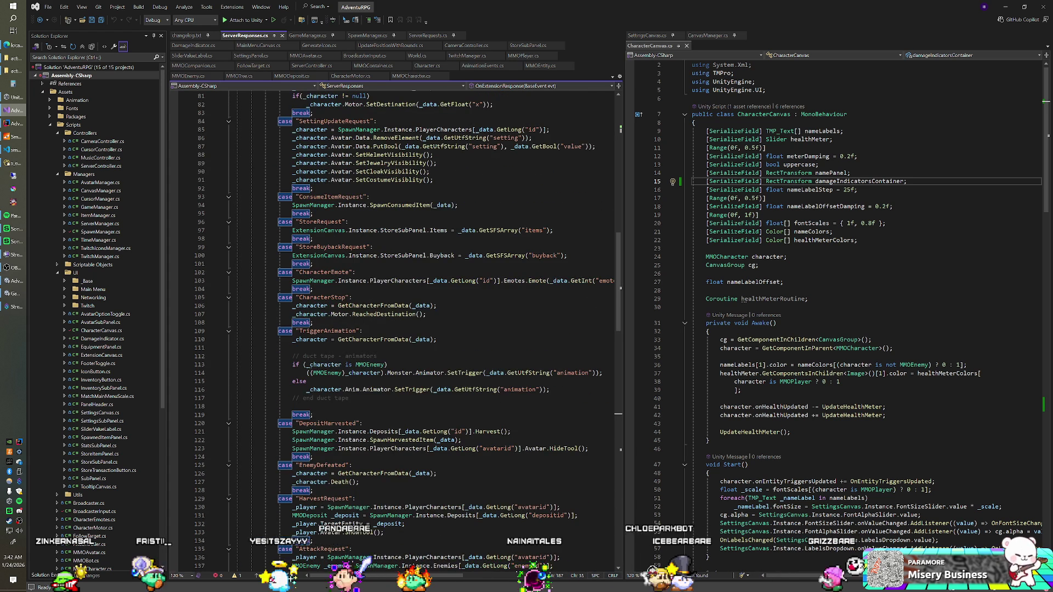
scroll(384, 329, "down", 3)
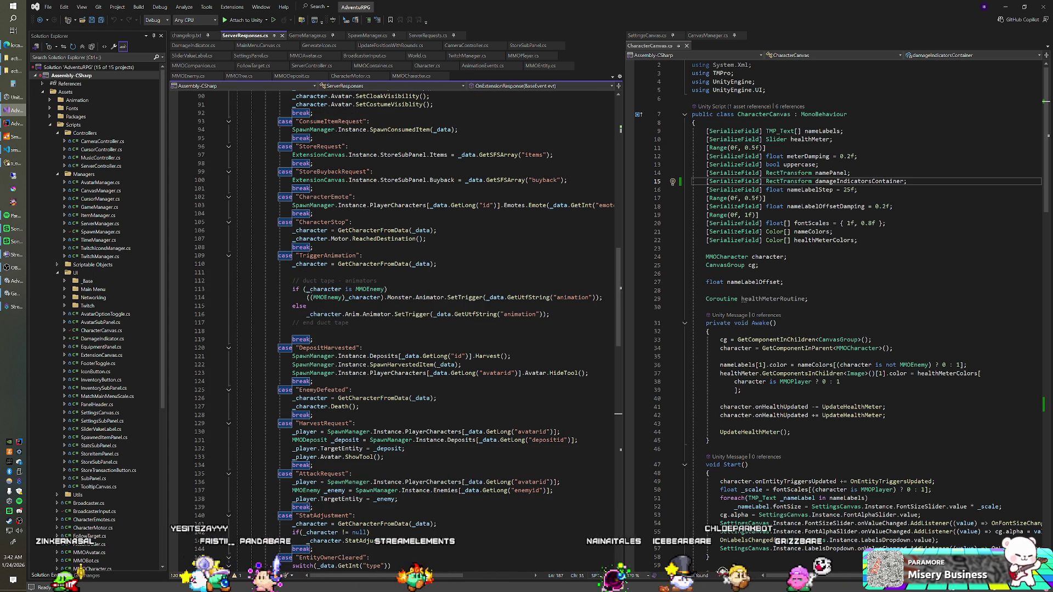
scroll(405, 250, "down", 2)
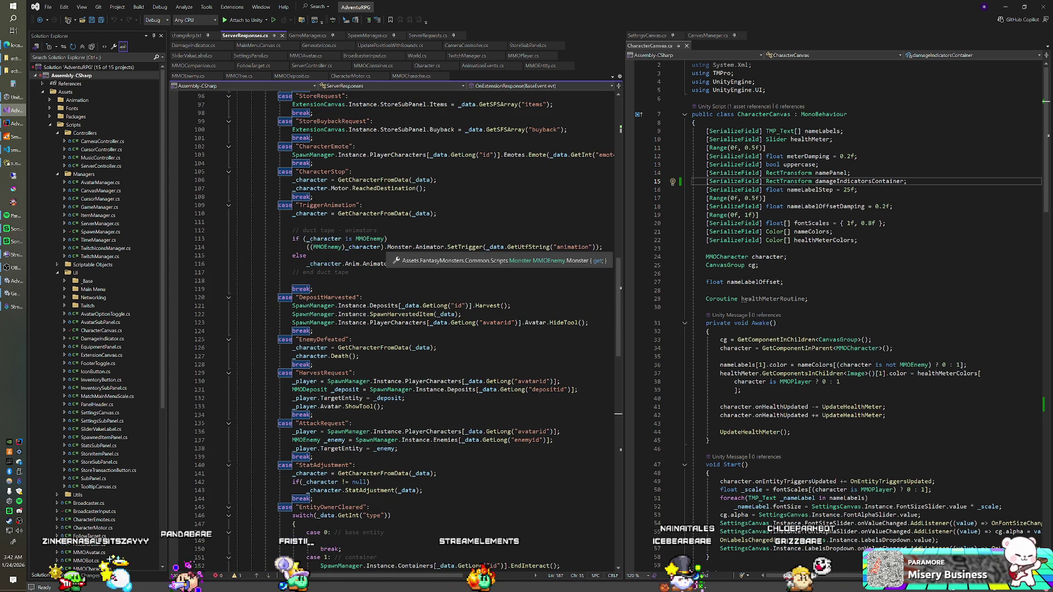
scroll(405, 250, "down", 1)
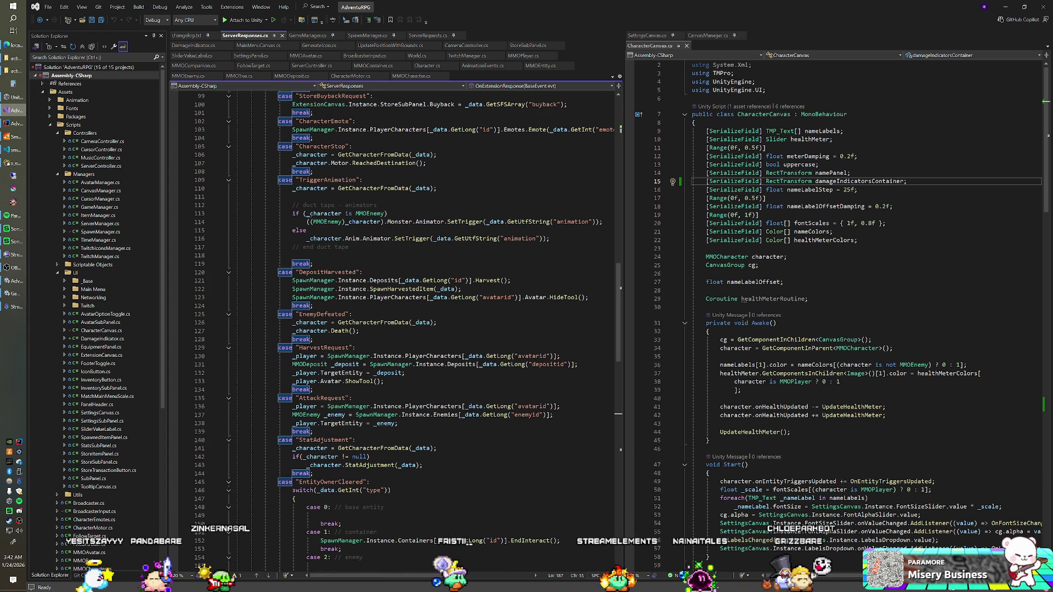
scroll(406, 250, "down", 2)
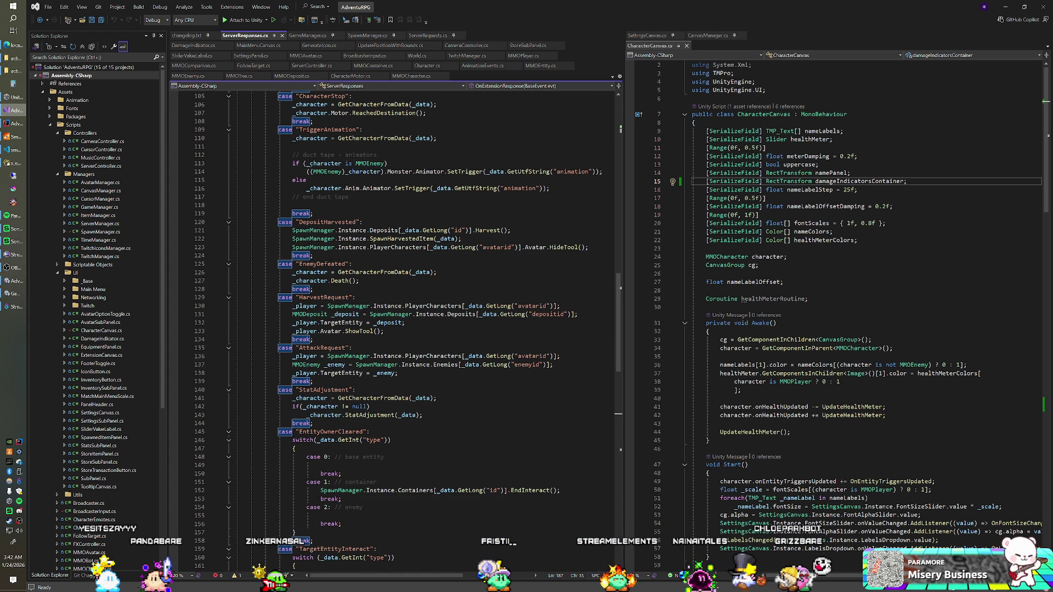
scroll(384, 346, "down", 2)
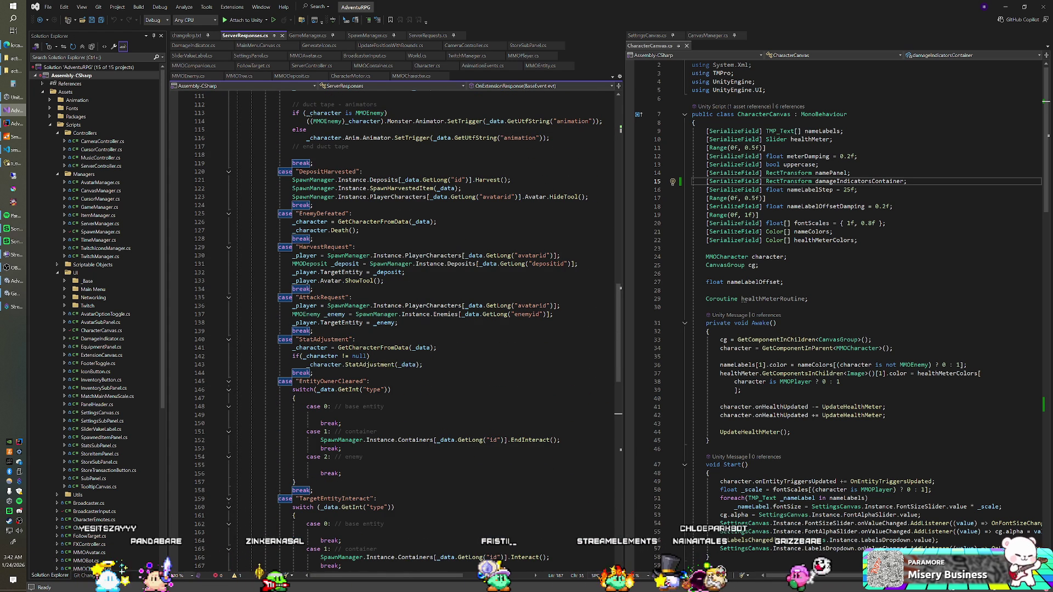
right_click(357, 365)
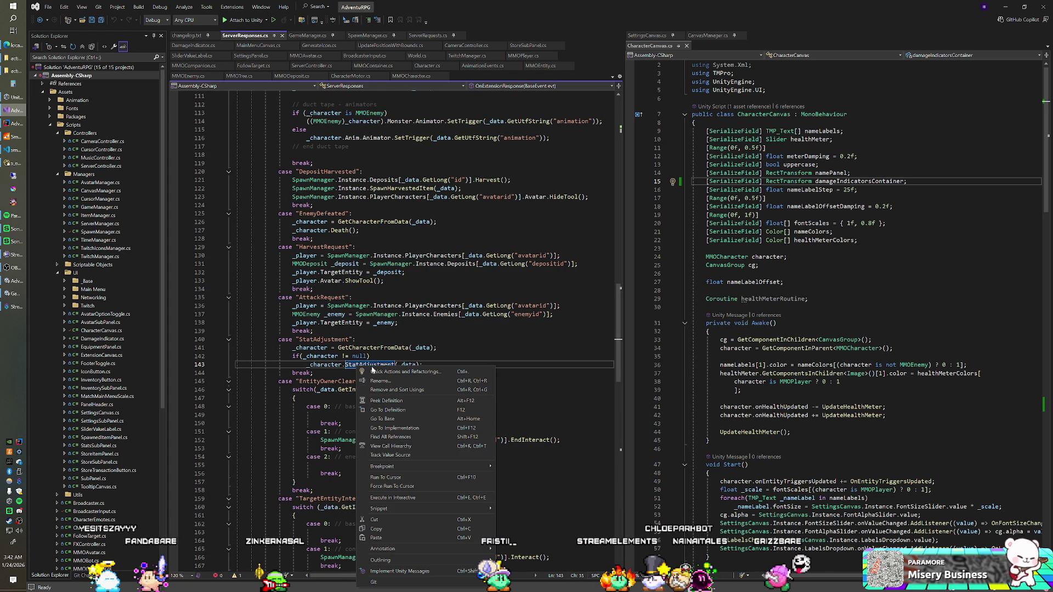
Go to StatAdjustment's definition in MMOCharacter.cs and find onHealthUpdated?.Invoke() on line 59.
left_click(396, 410)
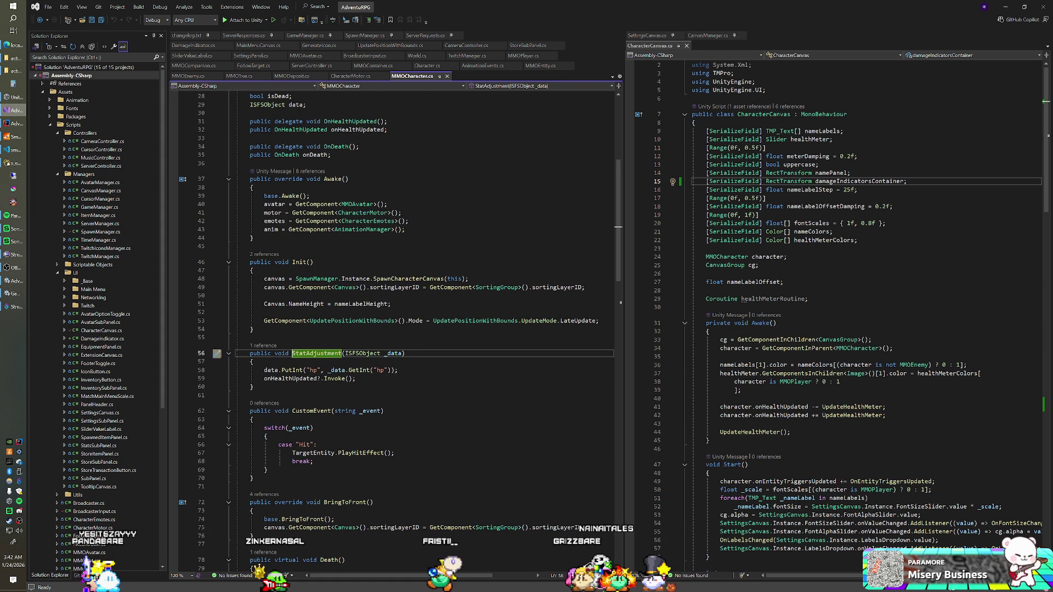
scroll(398, 340, "down", 1)
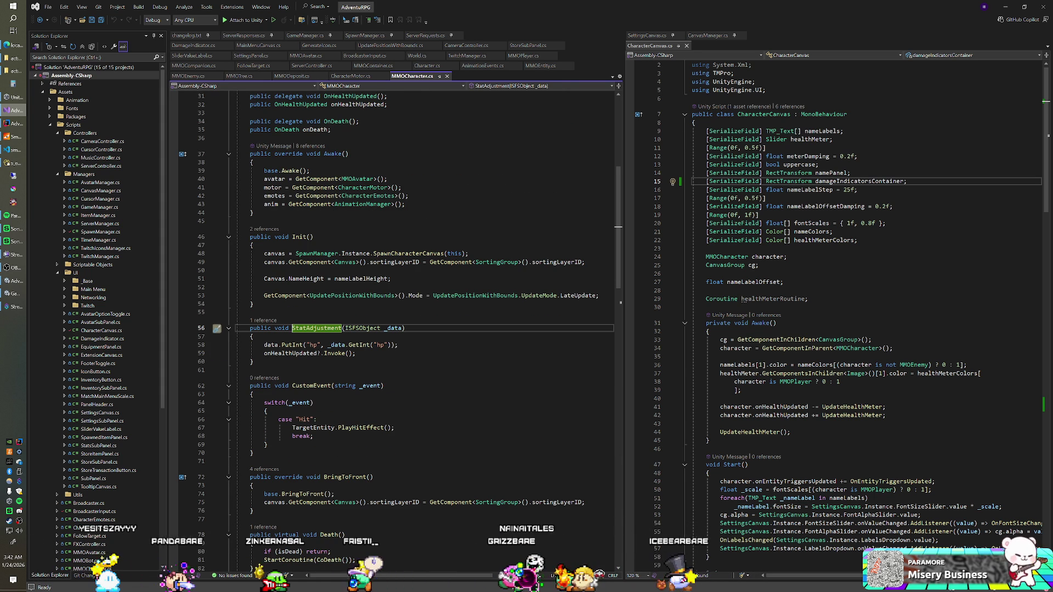
left_click(355, 353)
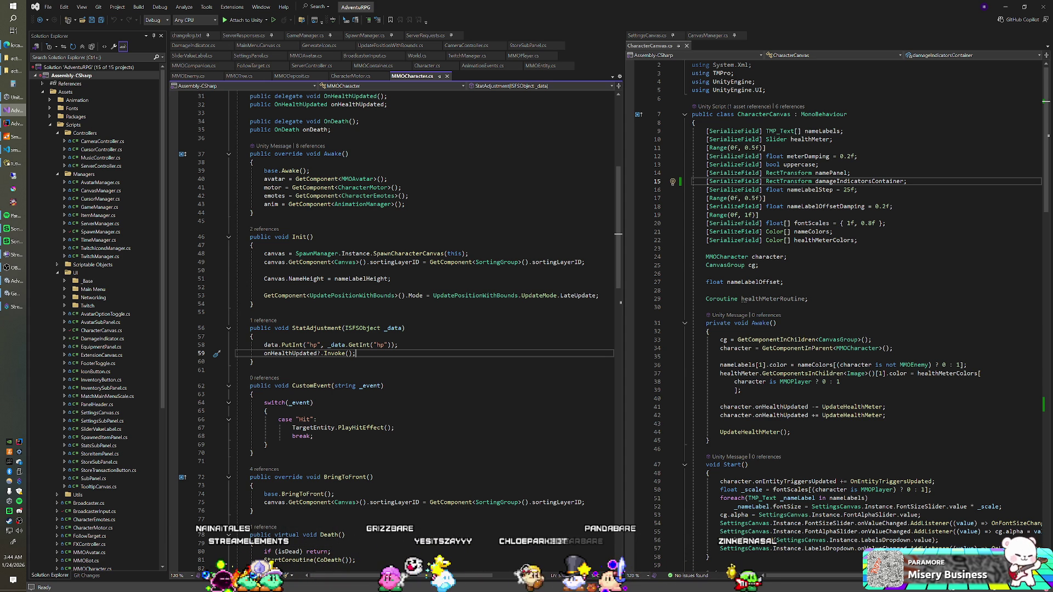
In the Java server project, open Character.java and scroll through its code.
left_click(17, 126)
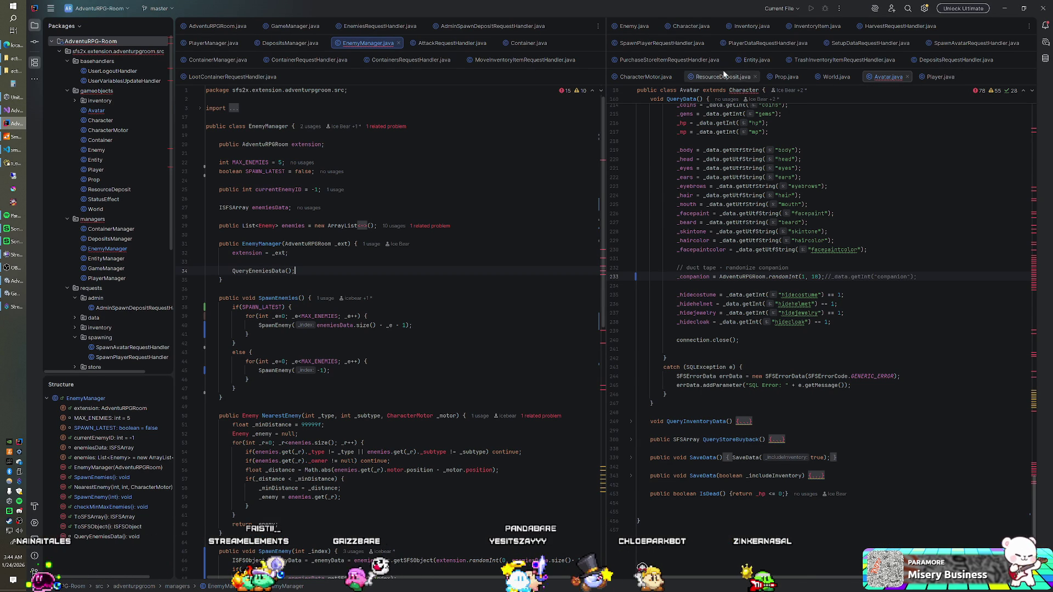
left_click(689, 26)
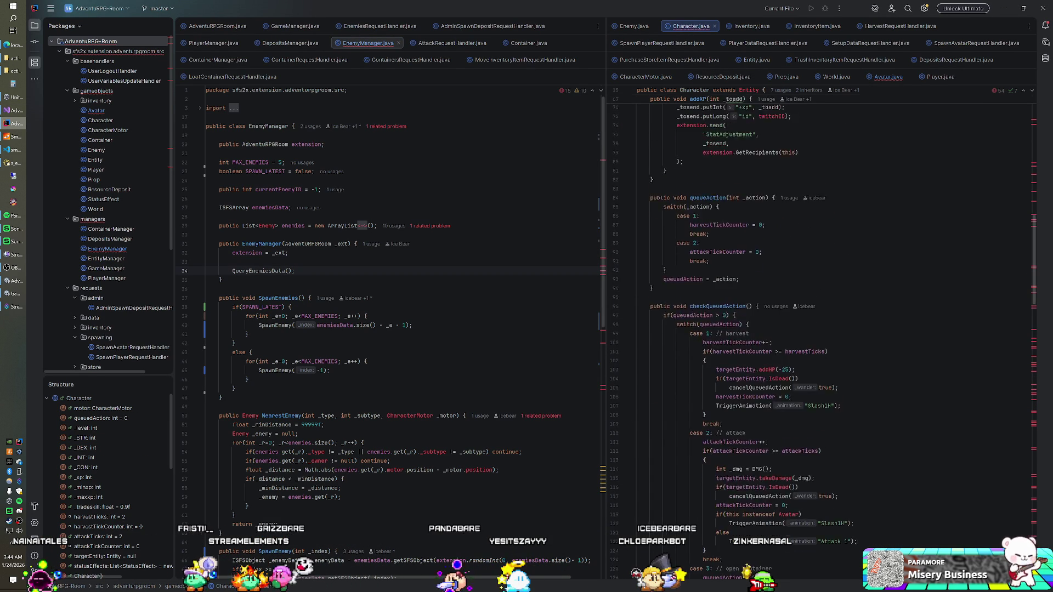
scroll(822, 329, "down", 10)
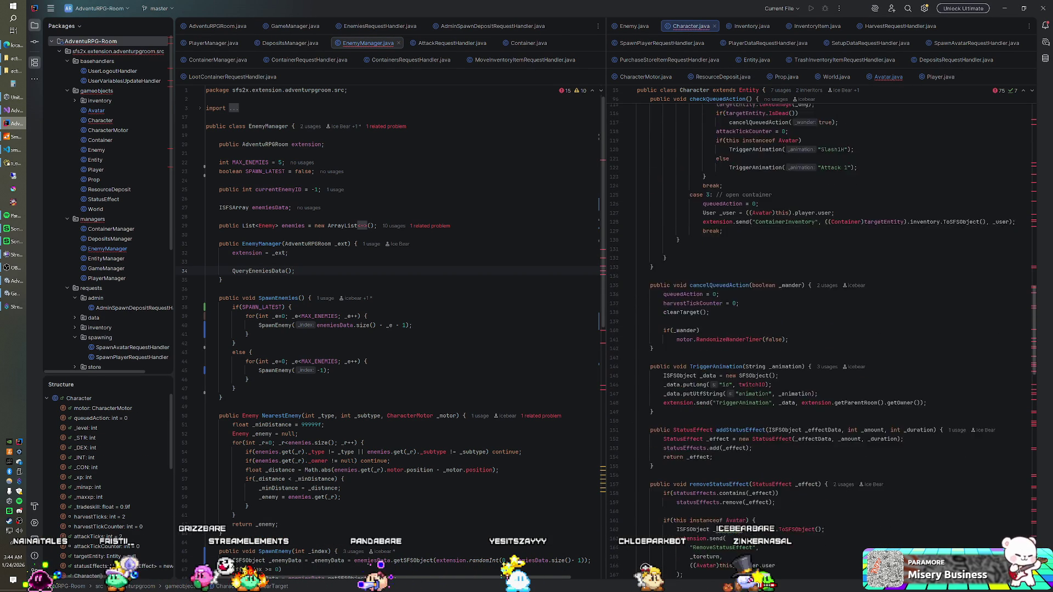
scroll(823, 328, "down", 10)
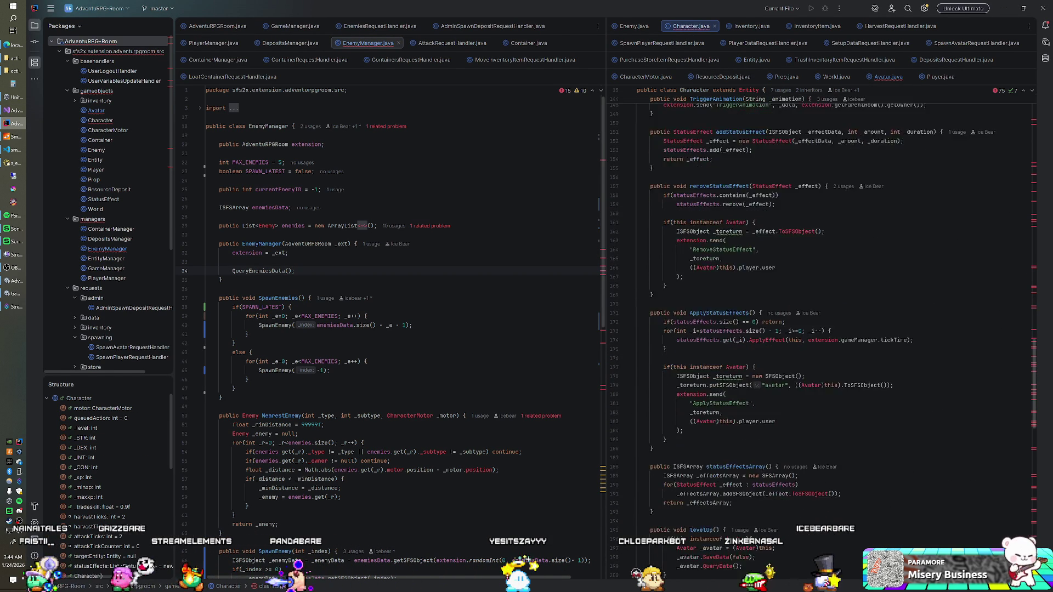
scroll(823, 329, "down", 10)
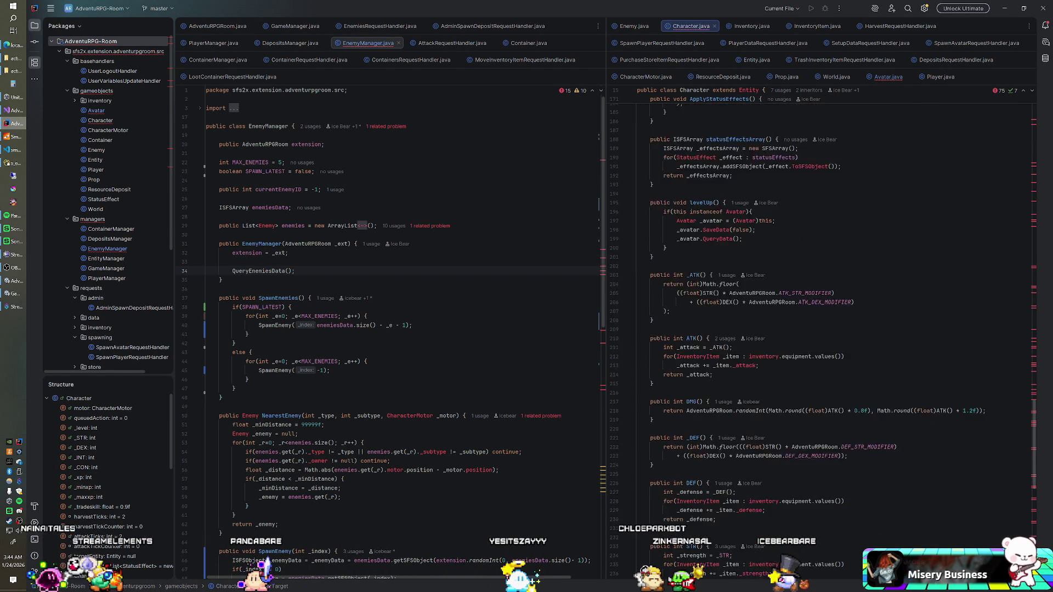
scroll(823, 337, "down", 3)
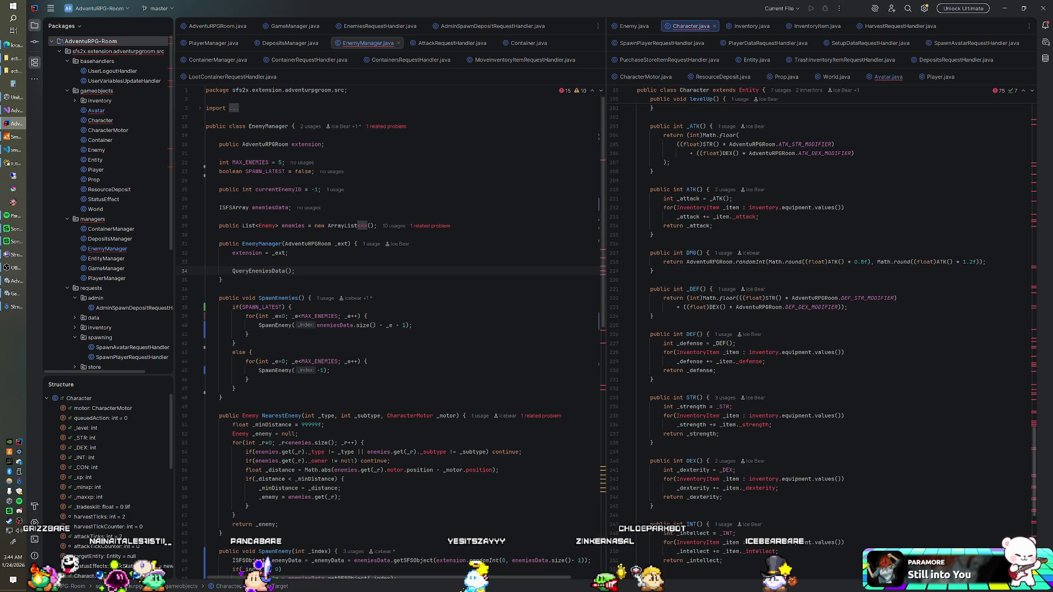
Open Entity.java beside EnemyManager and scroll down to takeDamage and addHP.
left_click(755, 89, "ctrl")
scroll(752, 220, "down", 9)
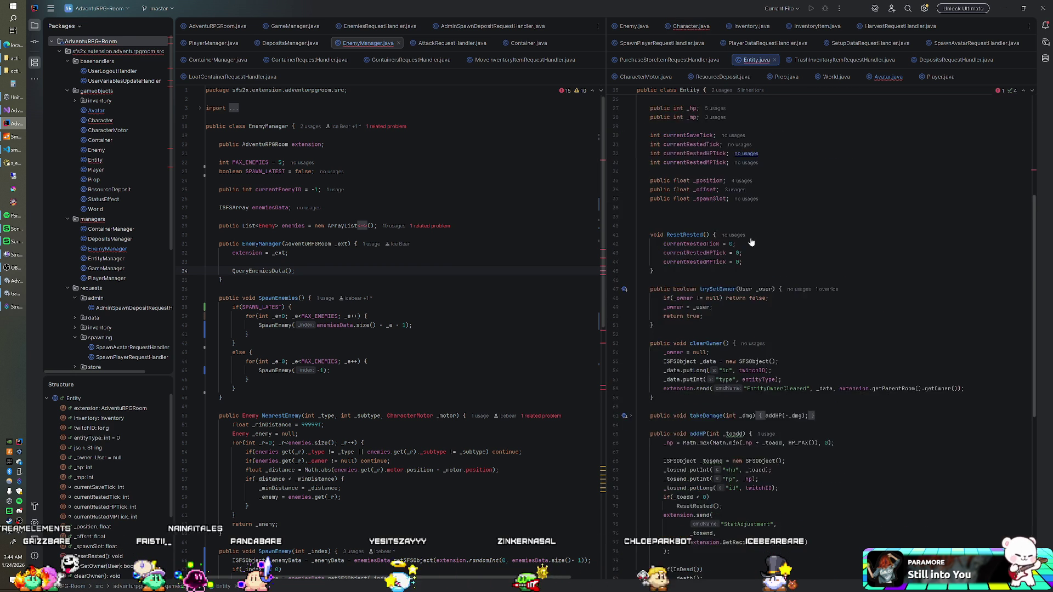
scroll(751, 242, "down", 5)
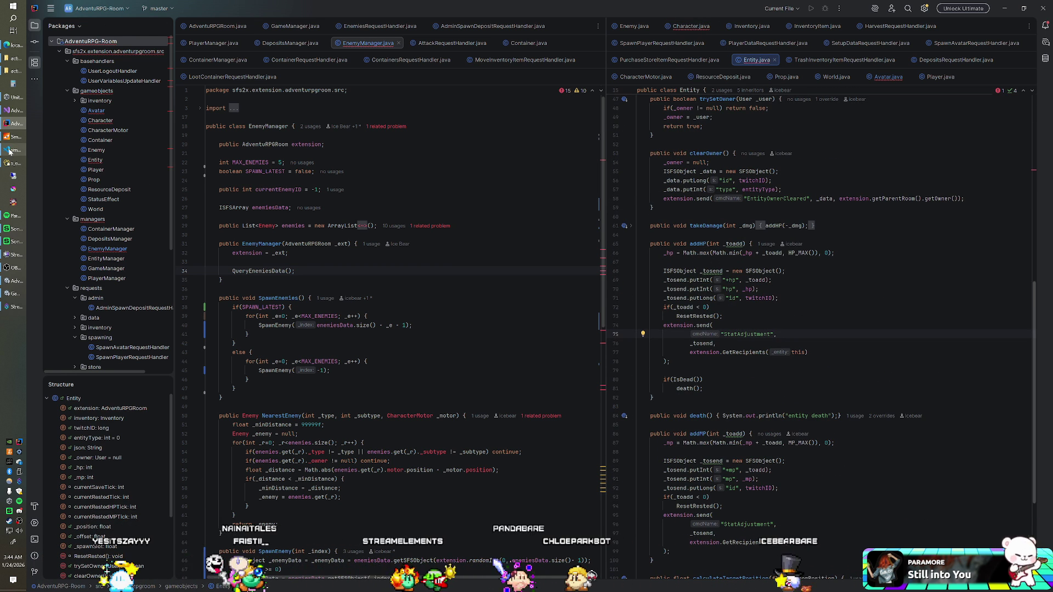
left_click(8, 113)
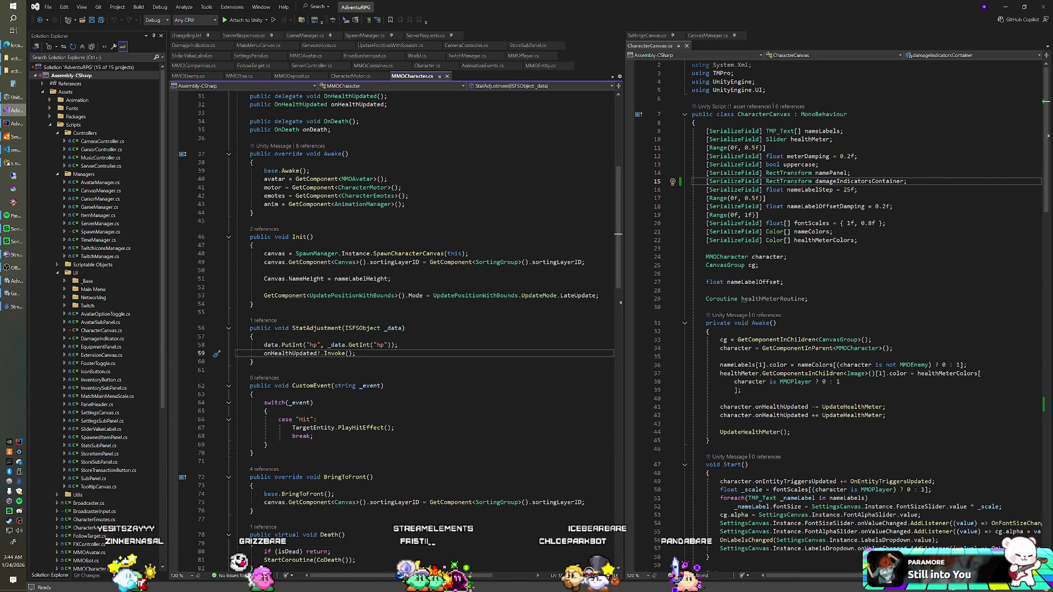
Inspect the Awake method in CharacterCanvas, then return to the Unity editor.
left_click(252, 212)
key("alt+Tab")
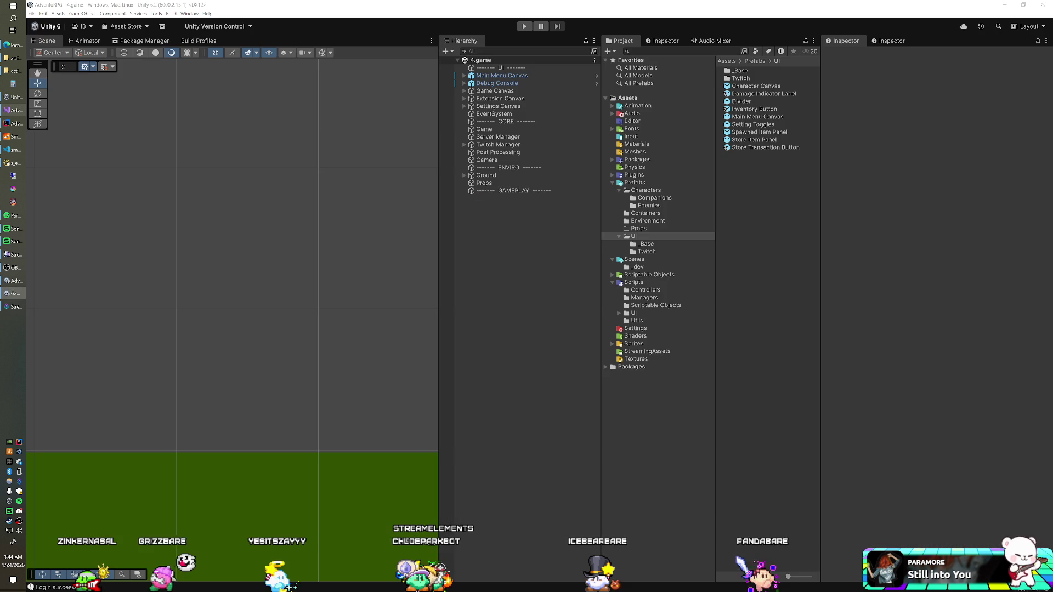
Enter Play mode with Ctrl+P to run the game.
key("ctrl+p")
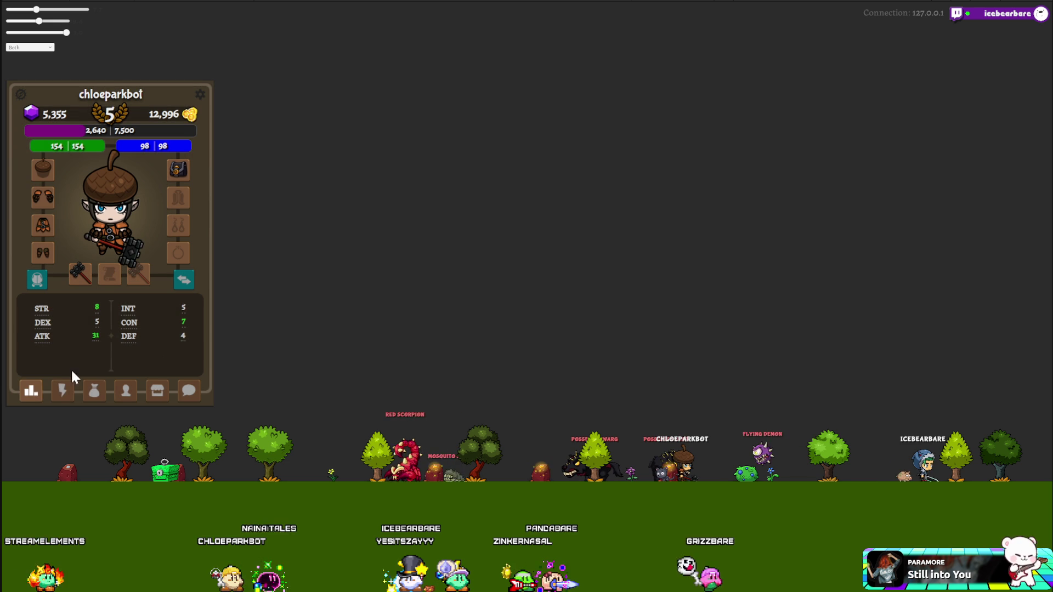
Open the bag, try moving the acorn hat, drink a health potion, and show the creatures and plants.
left_click(94, 390)
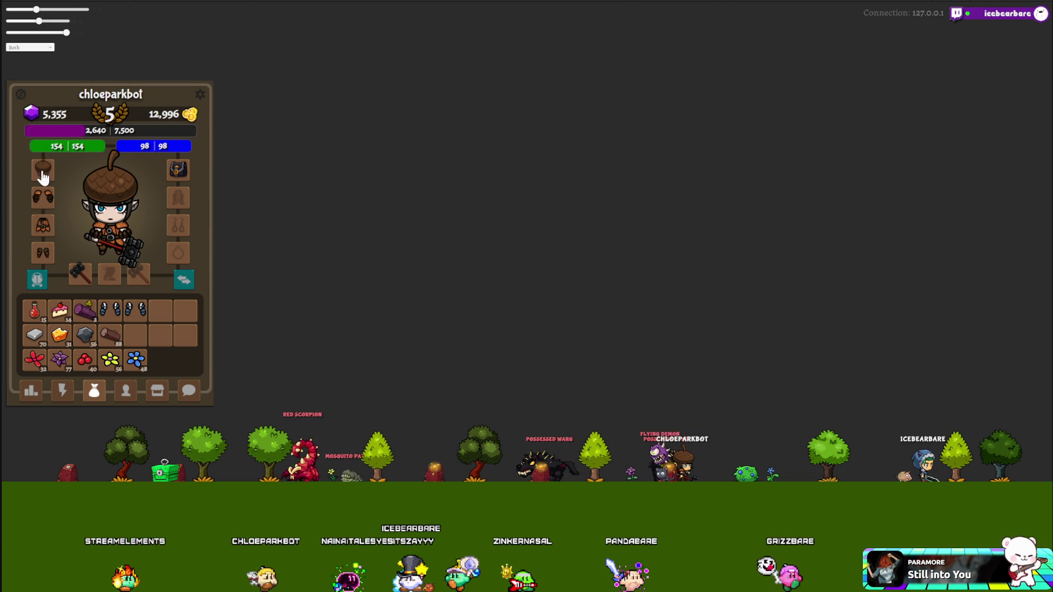
mouse_move(43, 169)
left_mouse_down()
mouse_move(170, 325)
mouse_move(90, 229)
mouse_move(90, 186)
left_mouse_up()
left_click(35, 312)
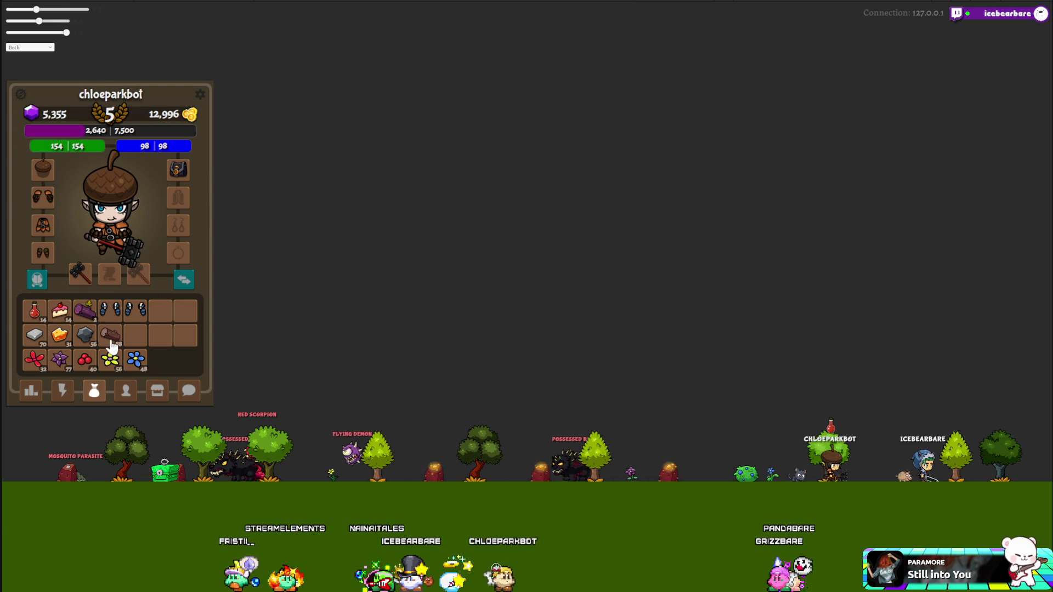
left_click(64, 392)
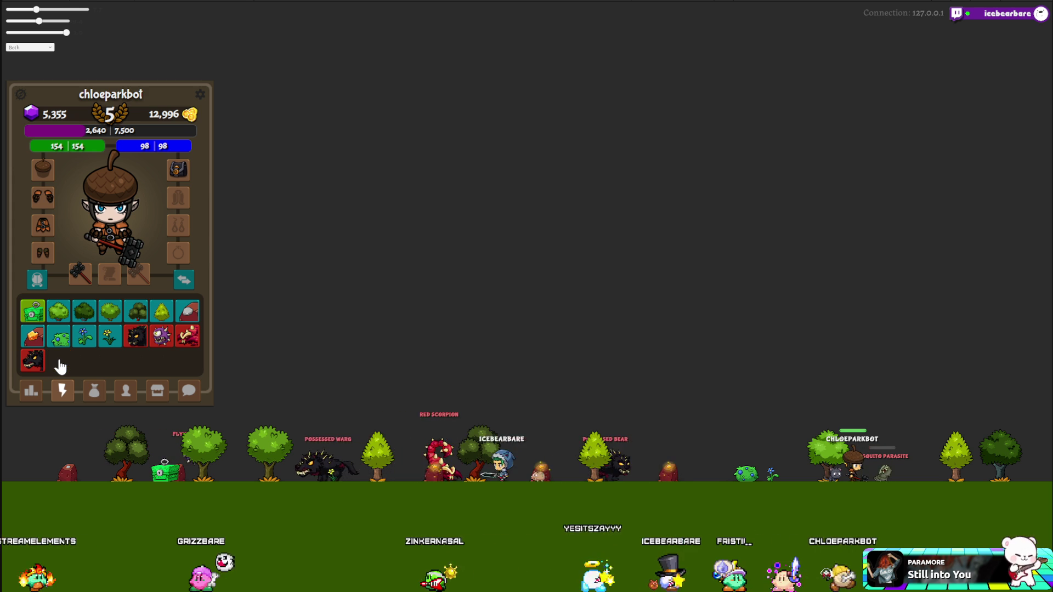
left_click(59, 361)
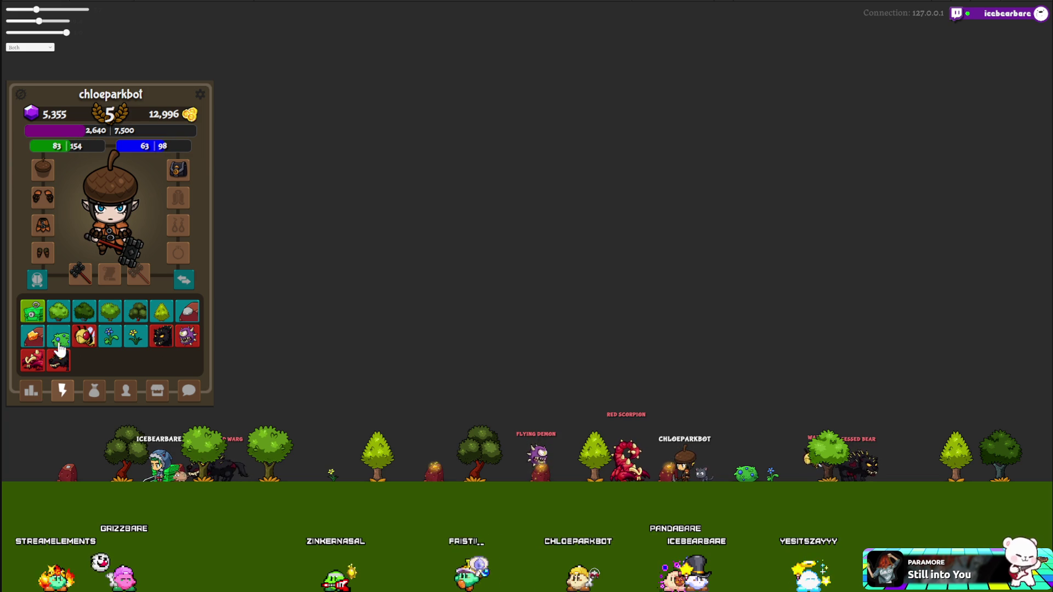
Browse the shop's axes, books, potions, recipes, wands and armor, then return to the bag.
left_click(156, 389)
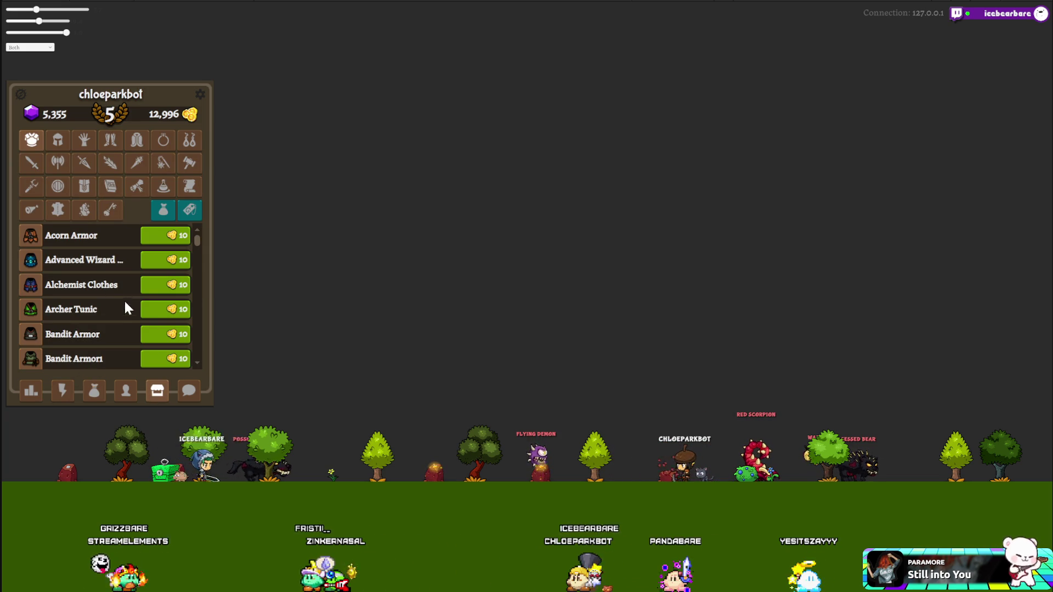
left_click(61, 163)
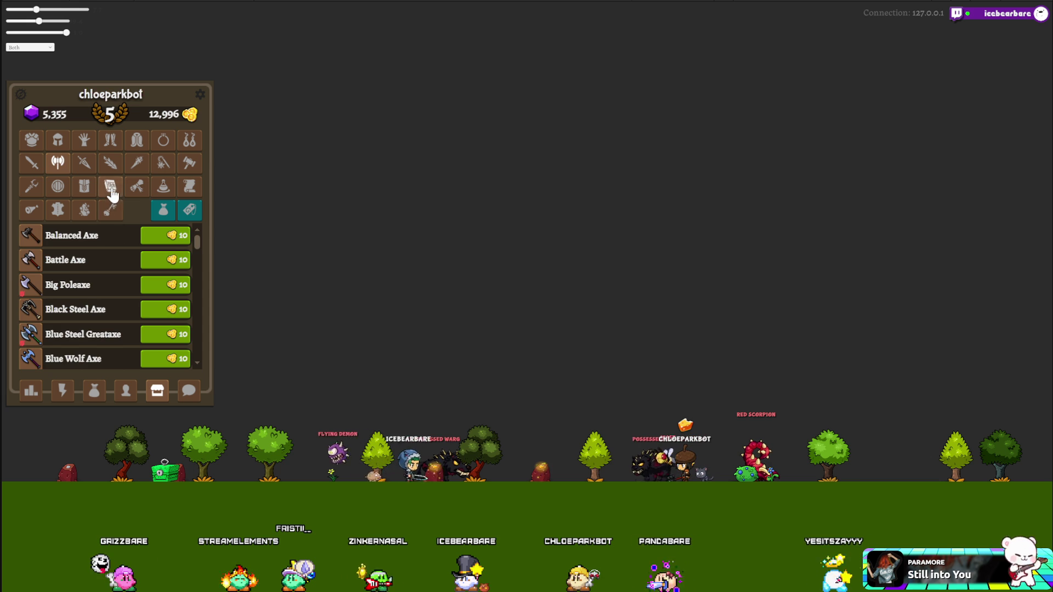
left_click(110, 186)
left_click(137, 192)
left_click(163, 191)
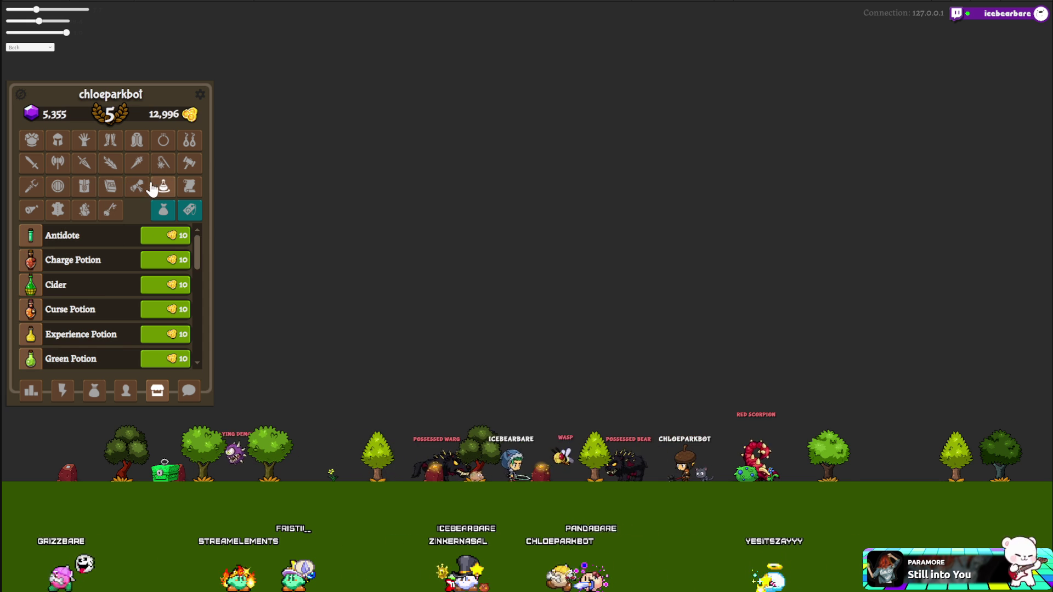
left_click(190, 187)
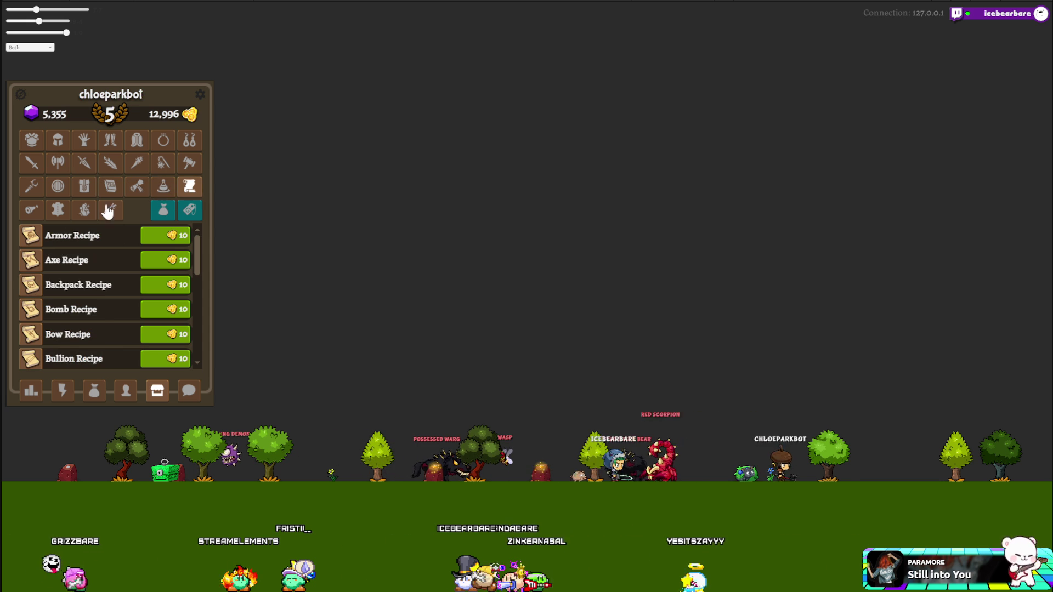
left_click(31, 187)
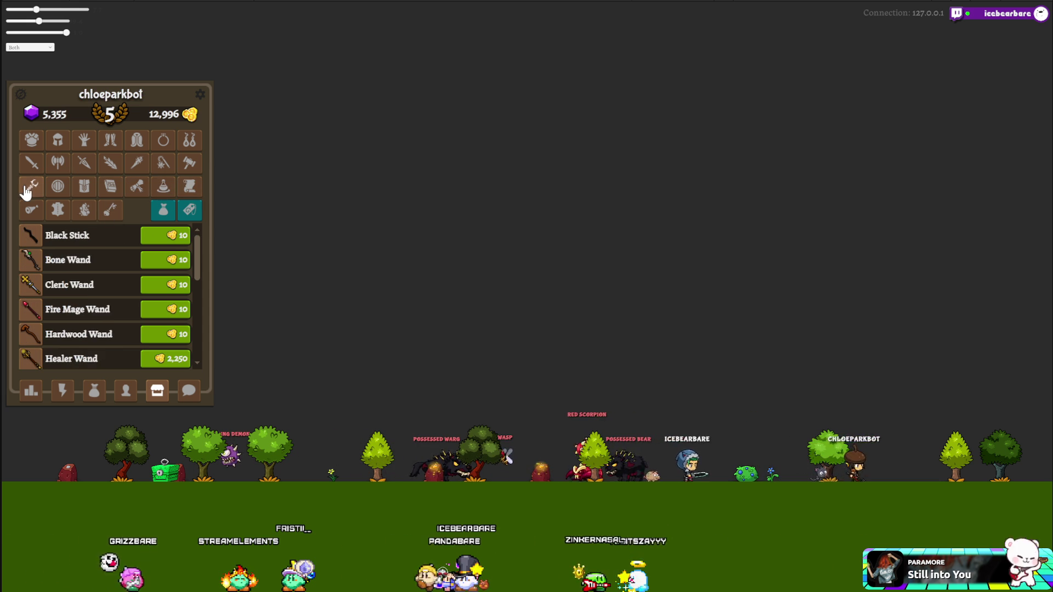
left_click(33, 141)
left_click(93, 390)
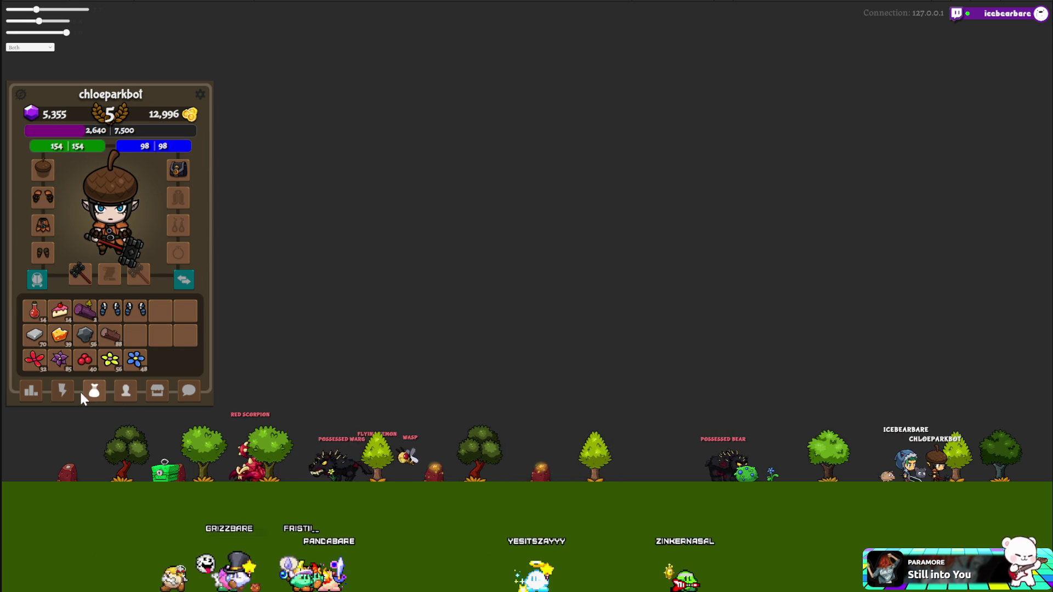
Loot all items from the Shard Lizard Corpse, check them in the bag, and open the shop.
left_click(62, 393)
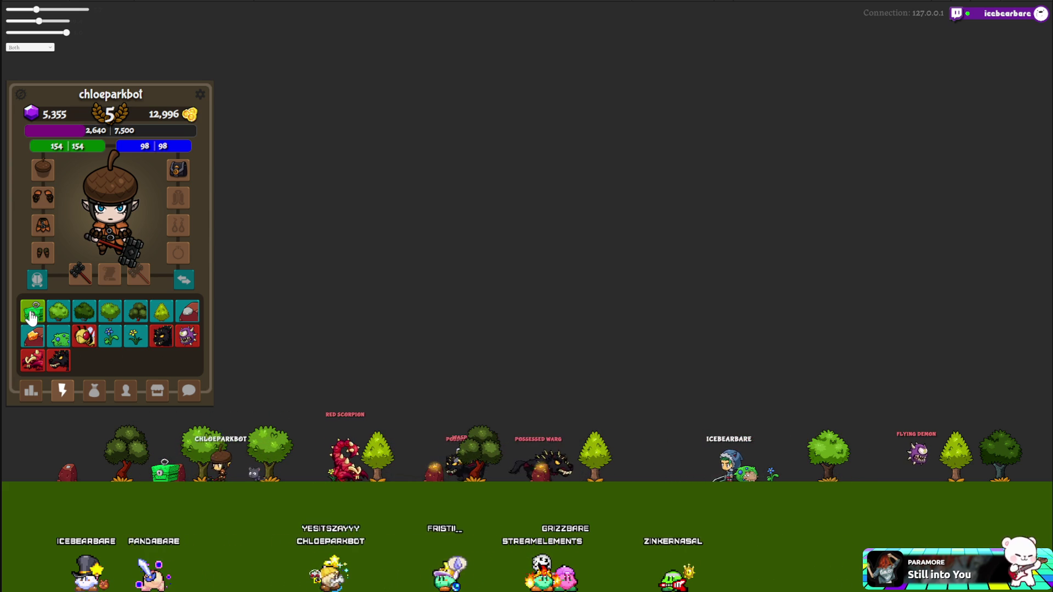
left_click(32, 317)
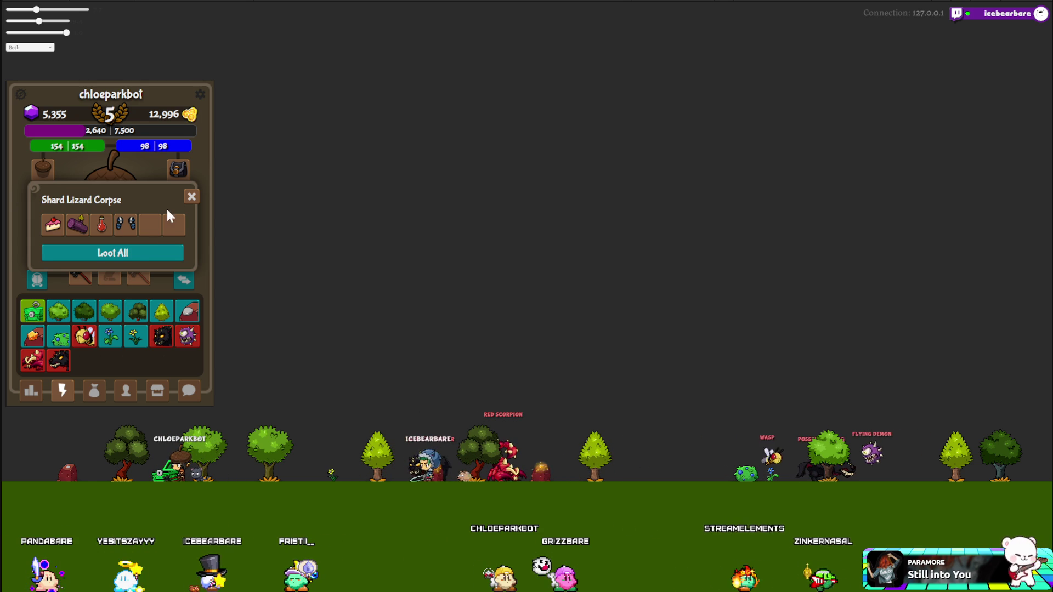
left_click(135, 255)
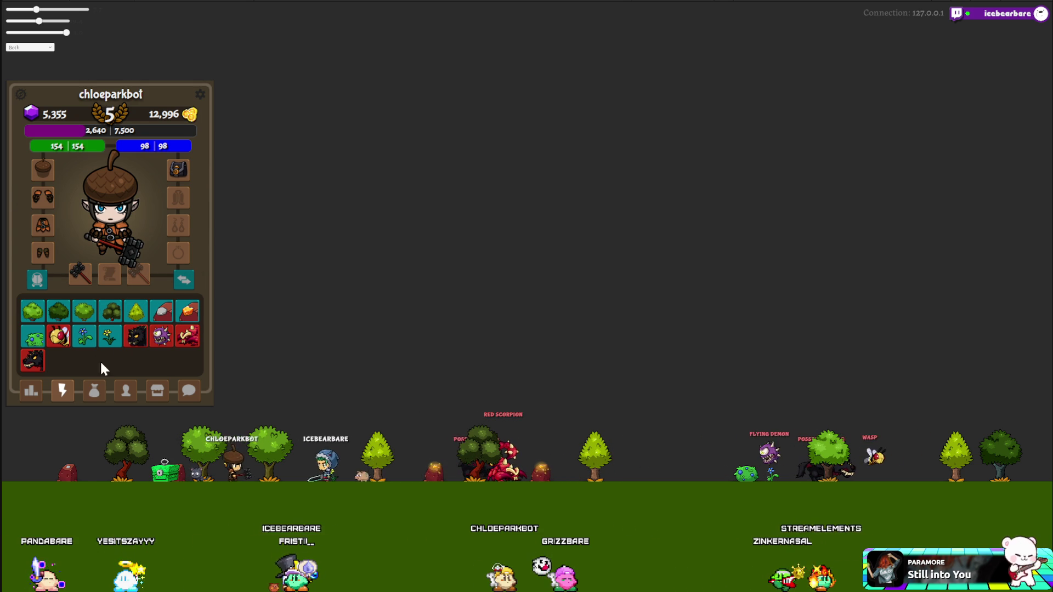
left_click(92, 391)
left_click(67, 393)
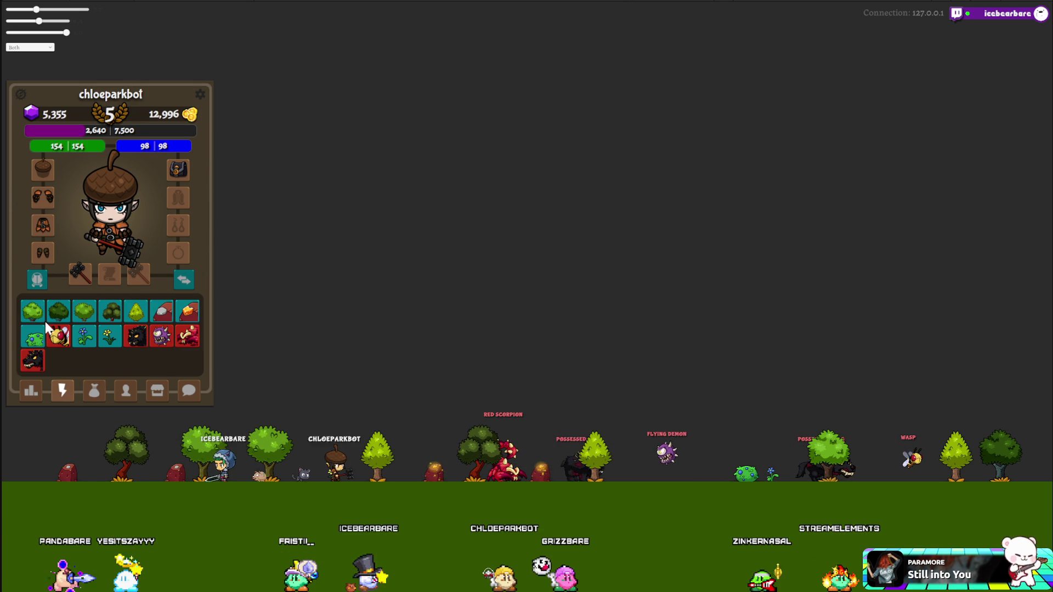
left_click(93, 393)
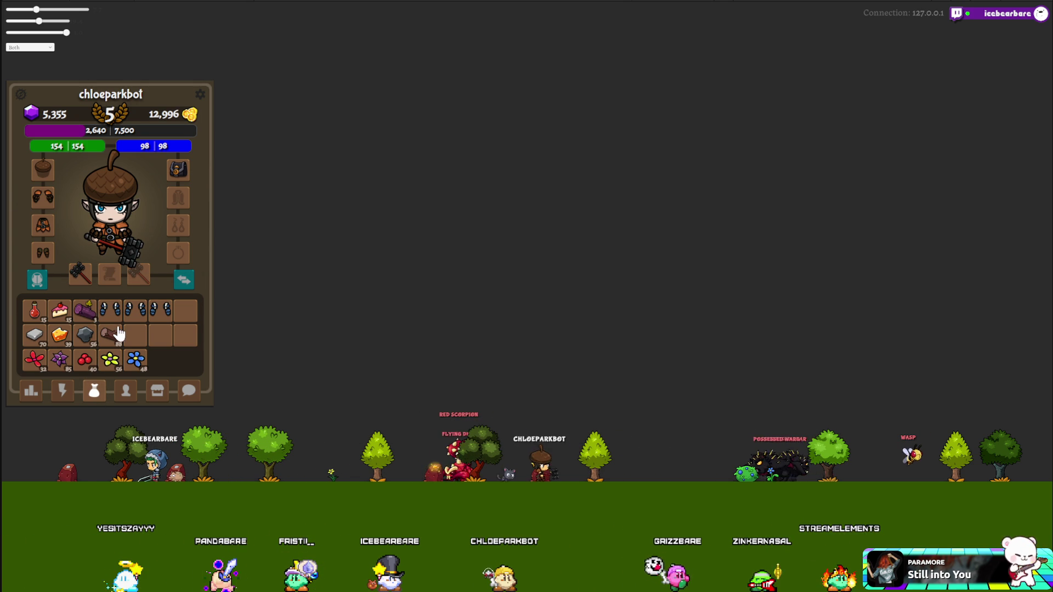
left_click(158, 390)
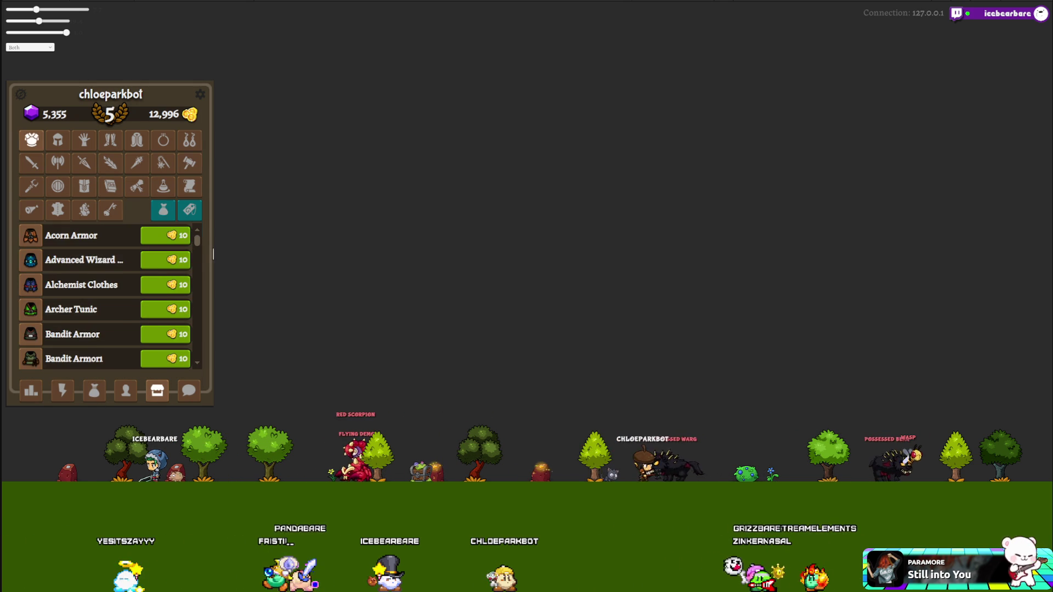
Sell three armour pieces from the bag for 13,023 gold total, then return to the creatures view.
left_click(165, 221)
scroll(127, 281, "down", 3)
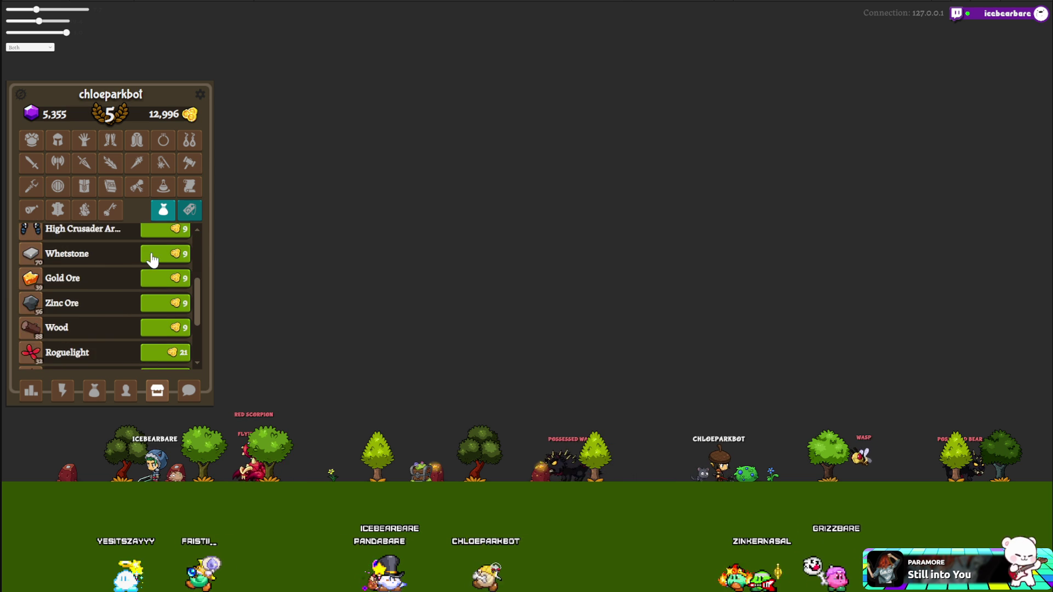
scroll(155, 271, "up", 1)
left_click(164, 268)
left_click(164, 269)
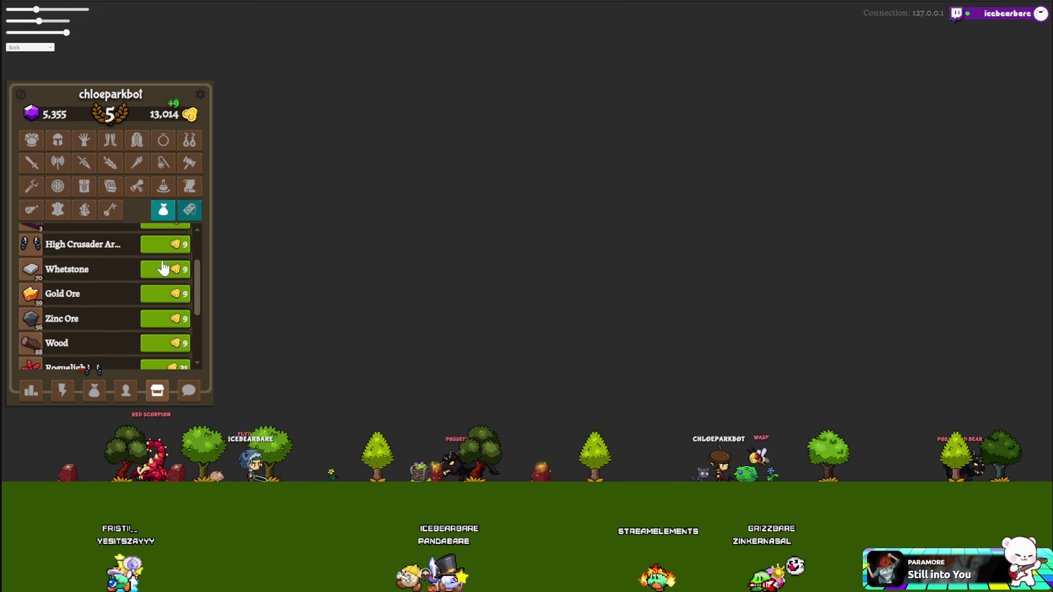
left_click(164, 247)
scroll(123, 307, "up", 2)
left_click(93, 390)
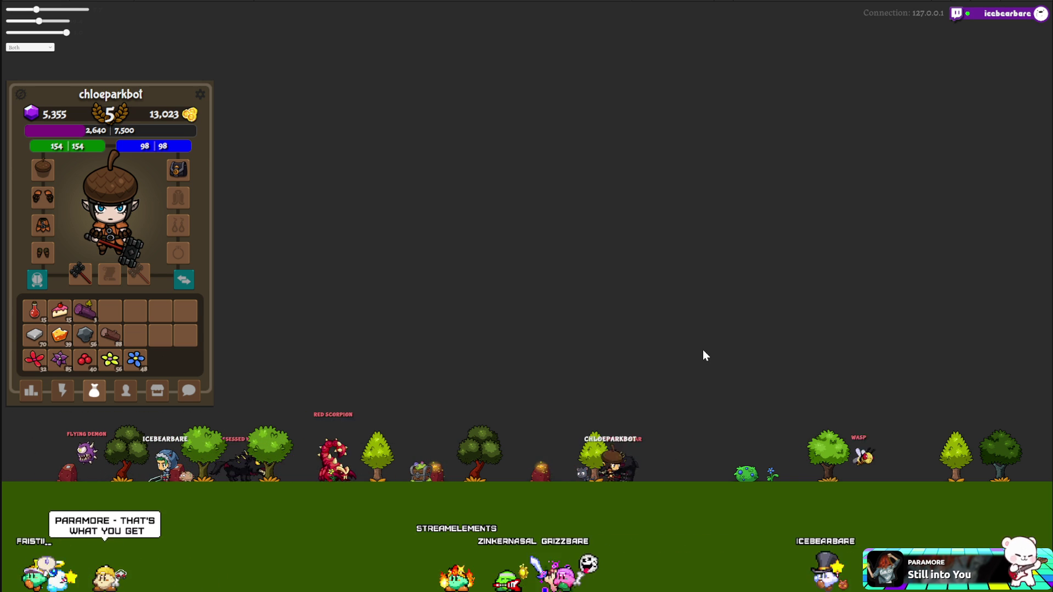
left_click(63, 390)
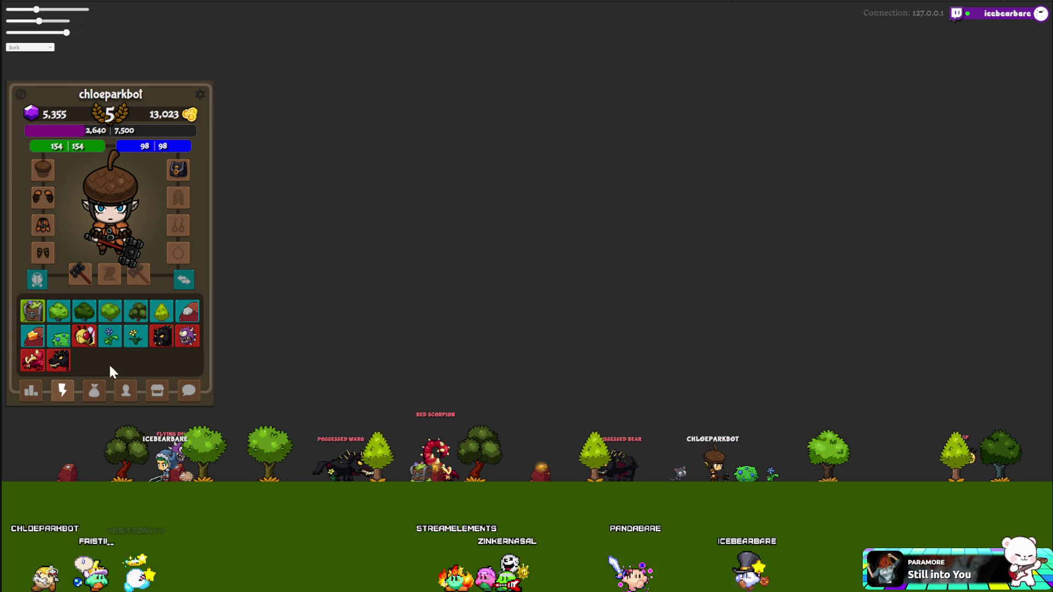
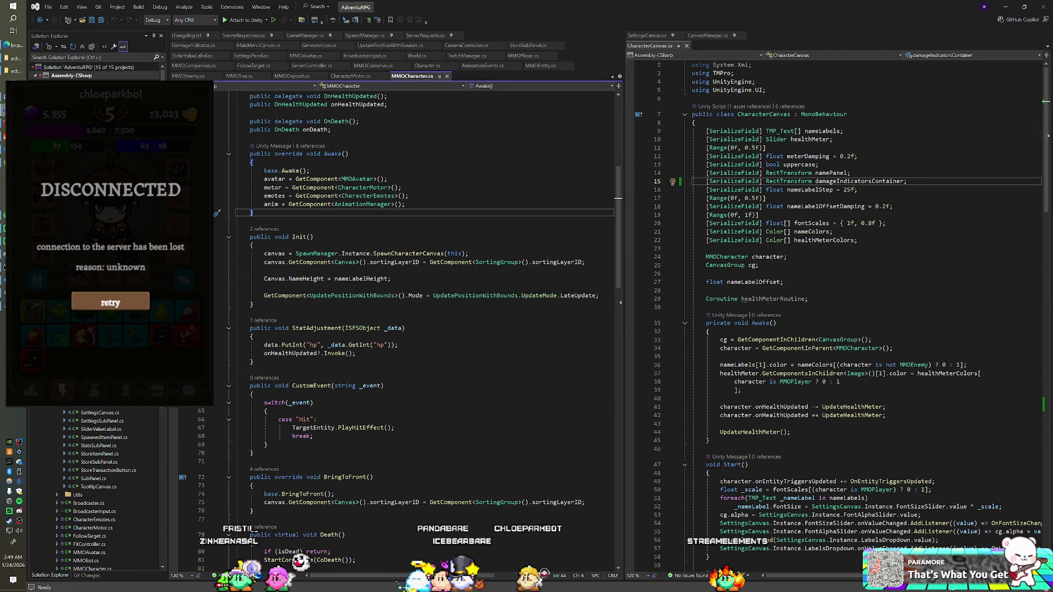
After the hp update in StatAdjustment, add an if checking whether _data.GetInt("+hp") is negative.
scroll(399, 329, "up", 4)
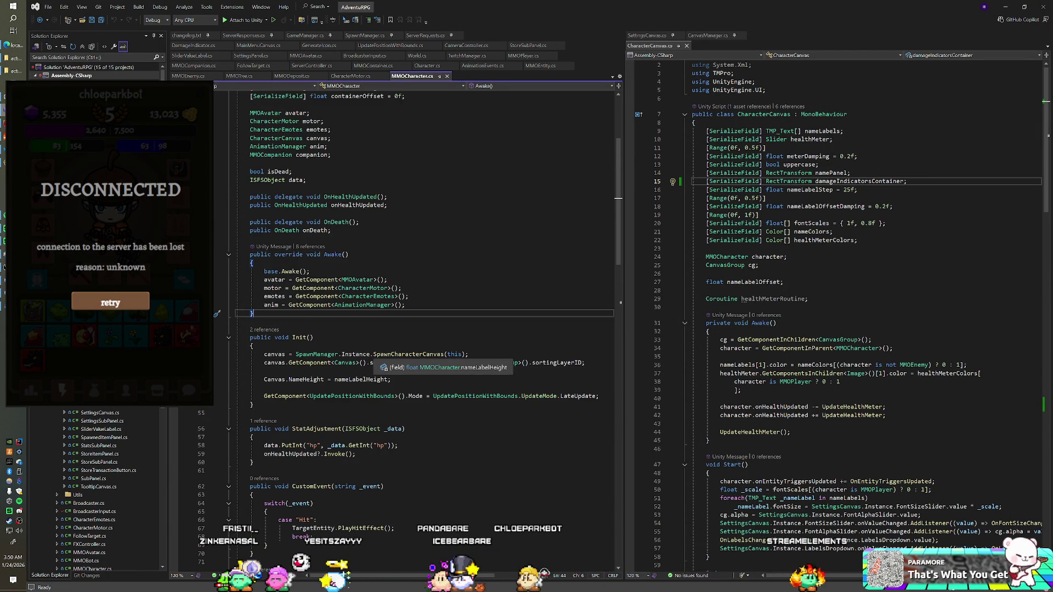
scroll(378, 361, "down", 3)
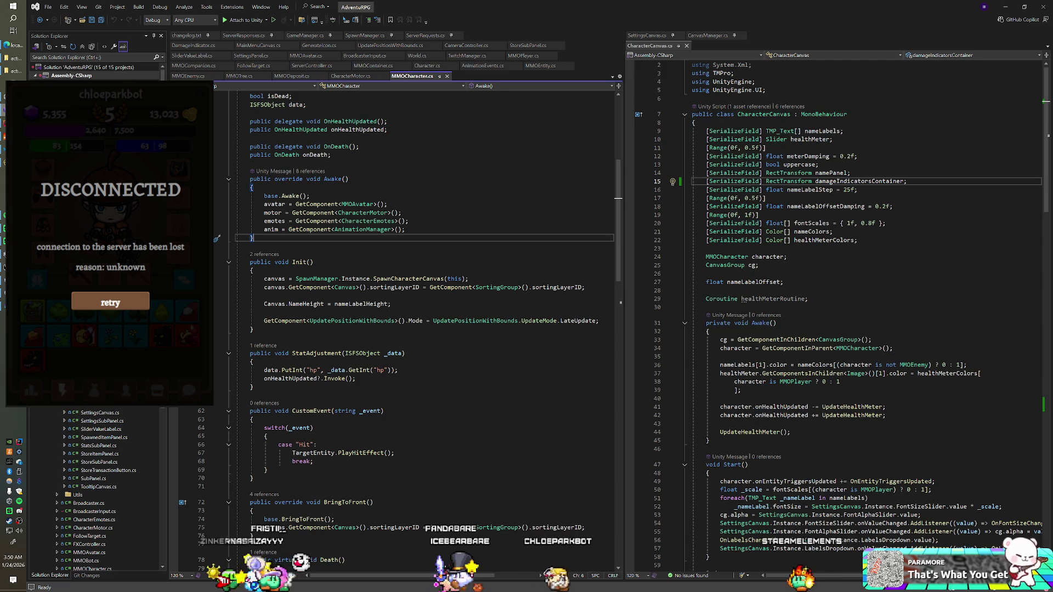
left_click(400, 371)
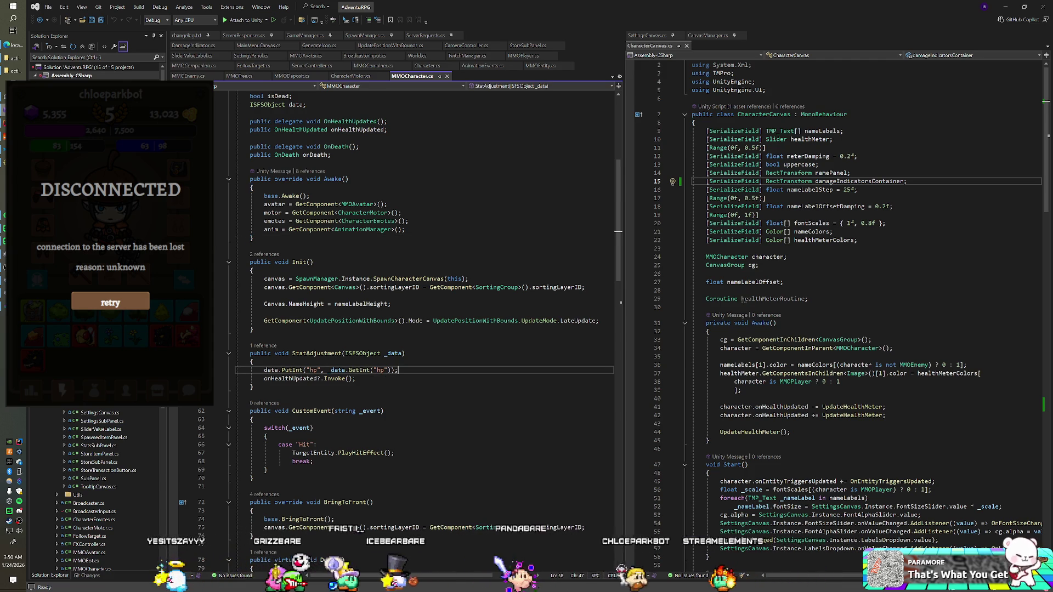
key("Return")
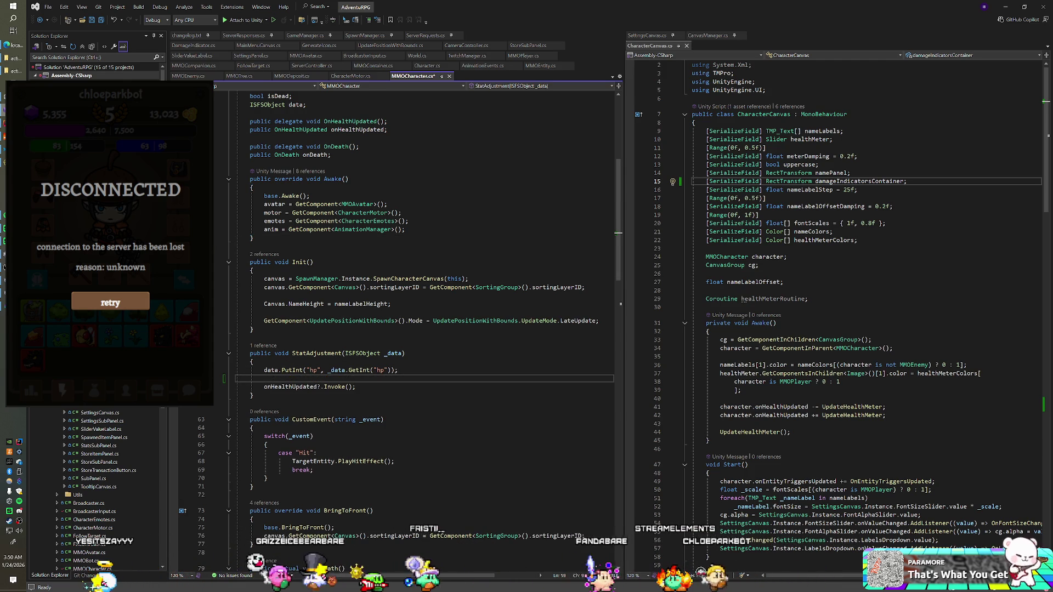
type("if(d")
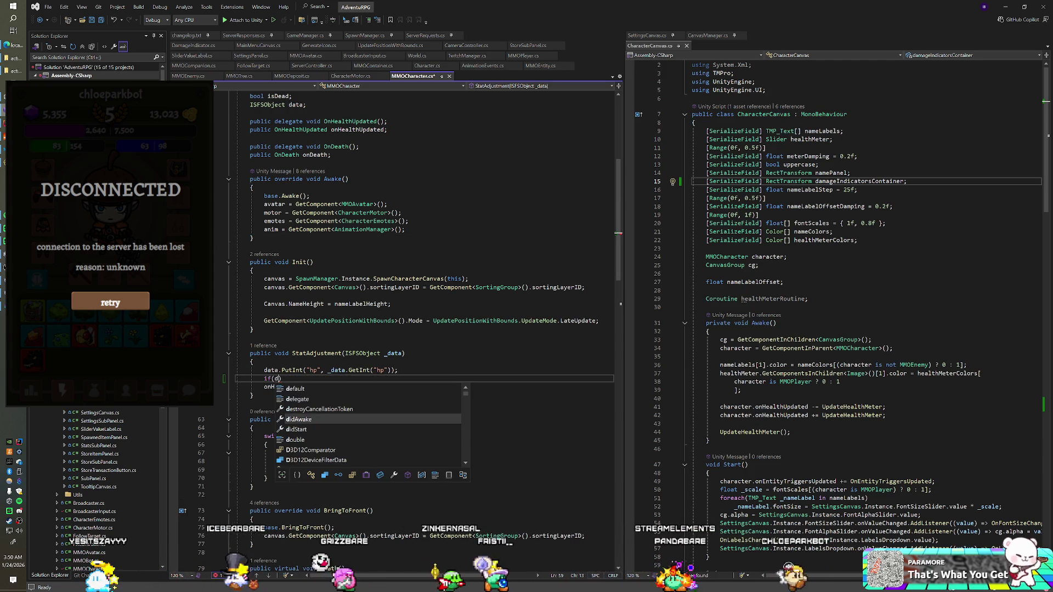
key("BackSpace")
type("_data.GetInt(\"+hp")
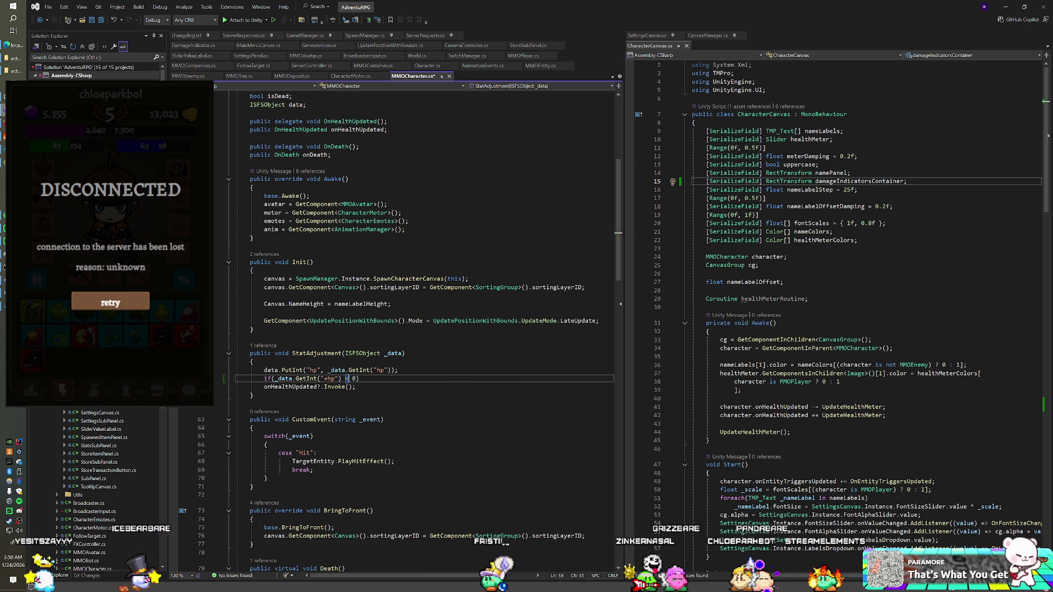
key("Return")
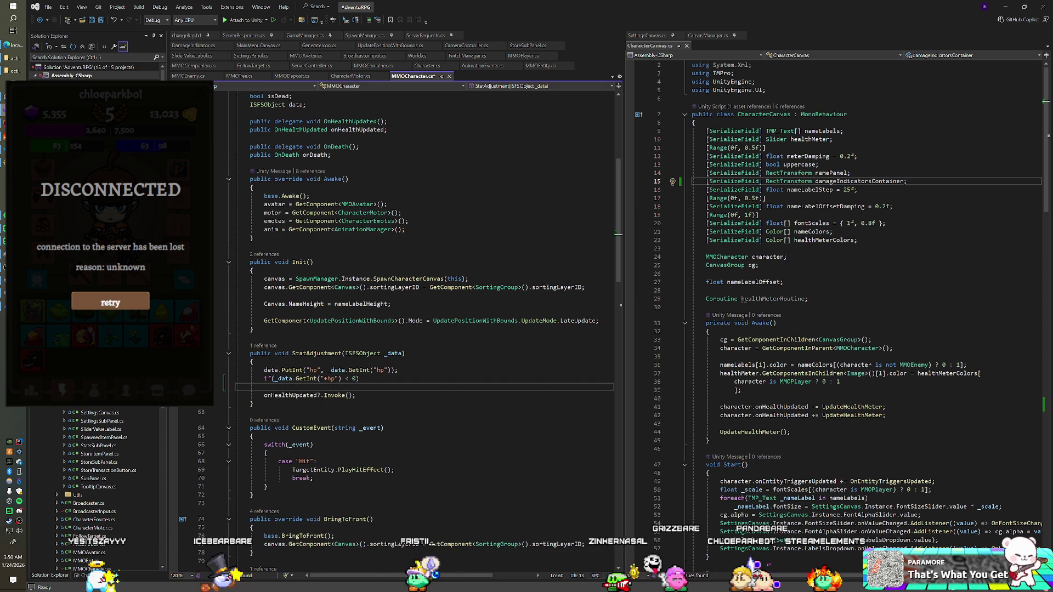
Inside it call SpawnManager.Instance.SpawnDamageIndicator(this, -_data.GetInt("+hp")) and save MMOCharacter.cs.
key("alt+Tab")
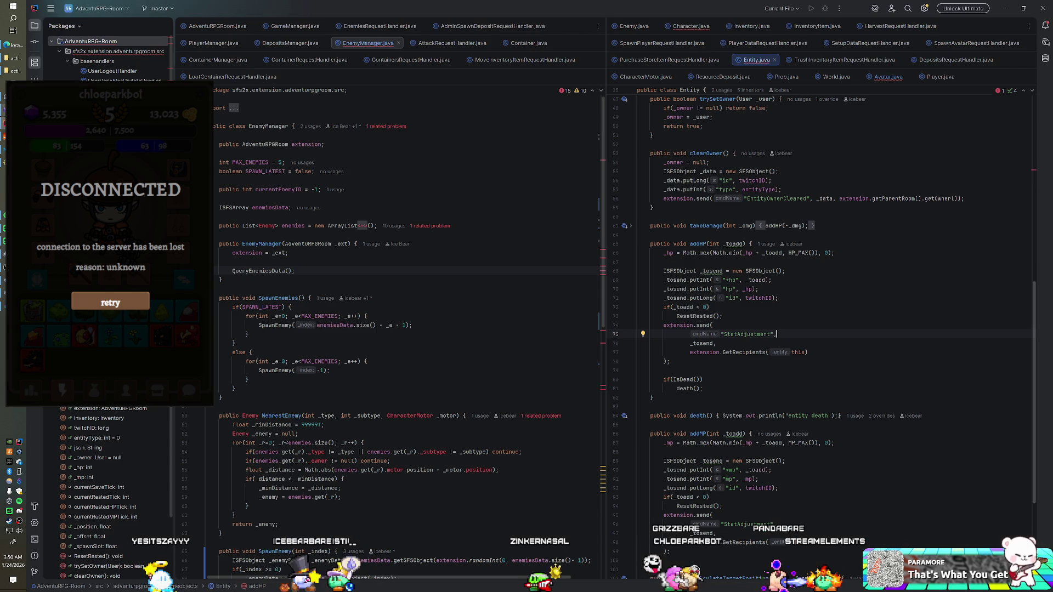
key("alt+Tab")
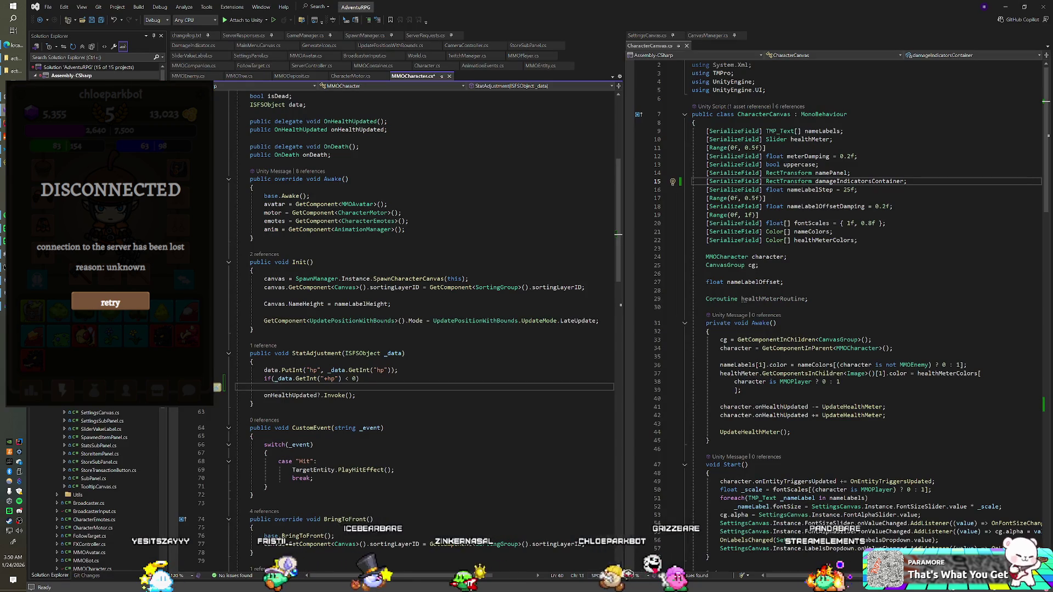
type("Spa")
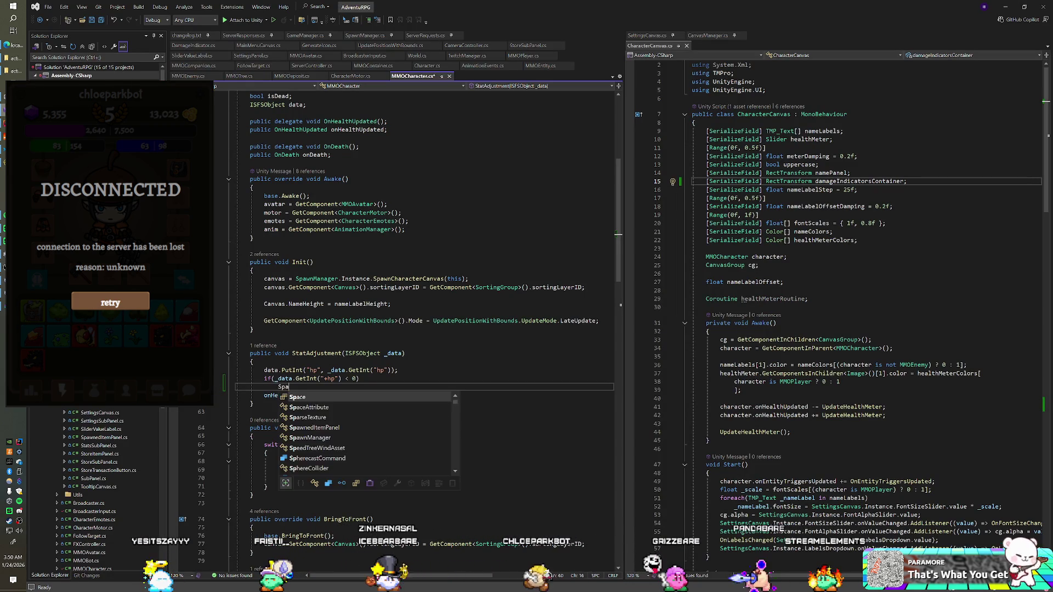
type("wnManager.I")
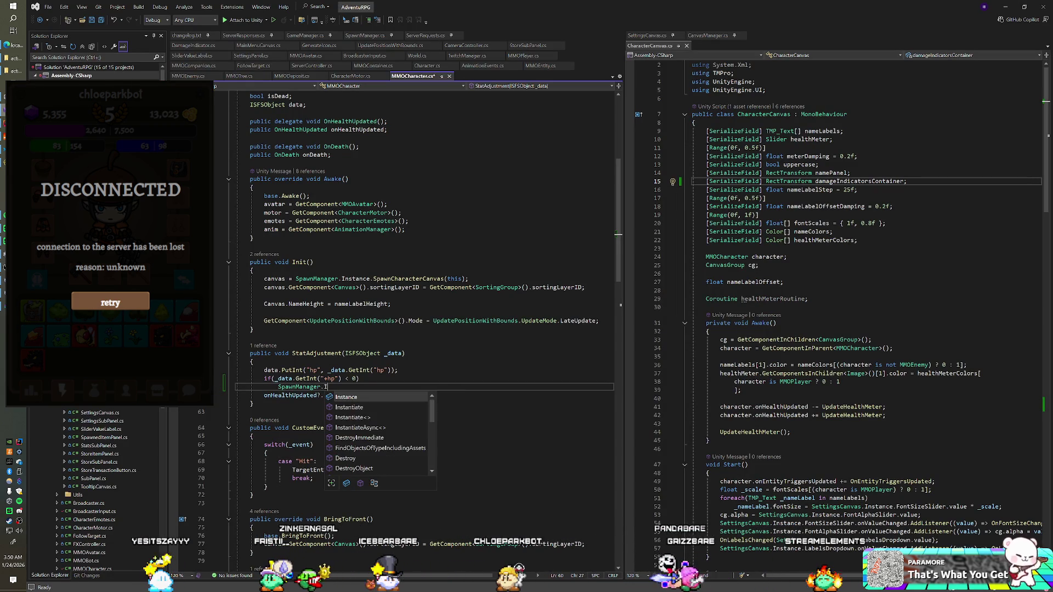
type("nstance.SpawnDa")
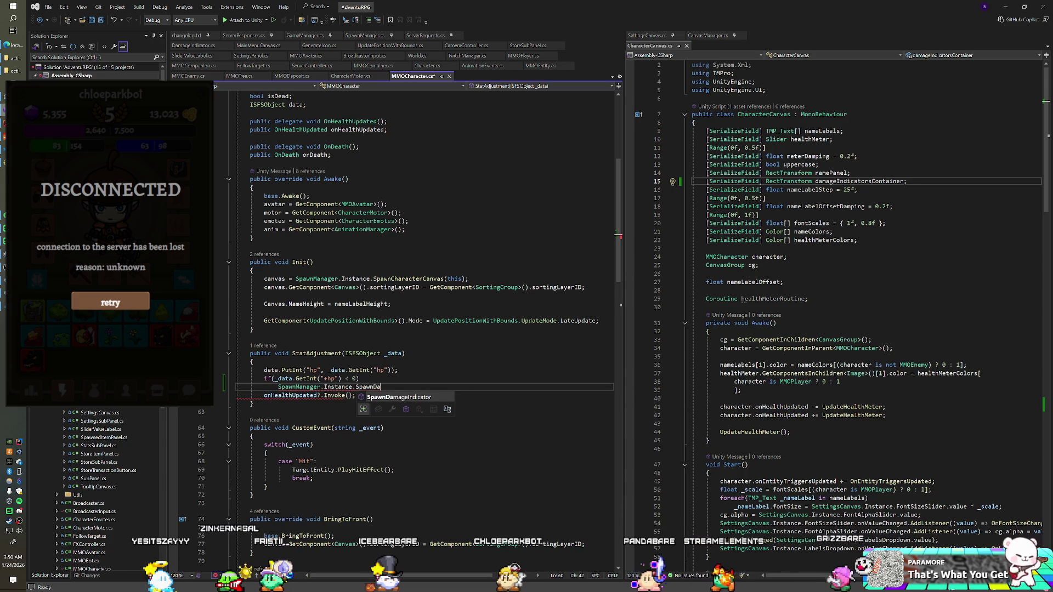
type("mageIndicator(")
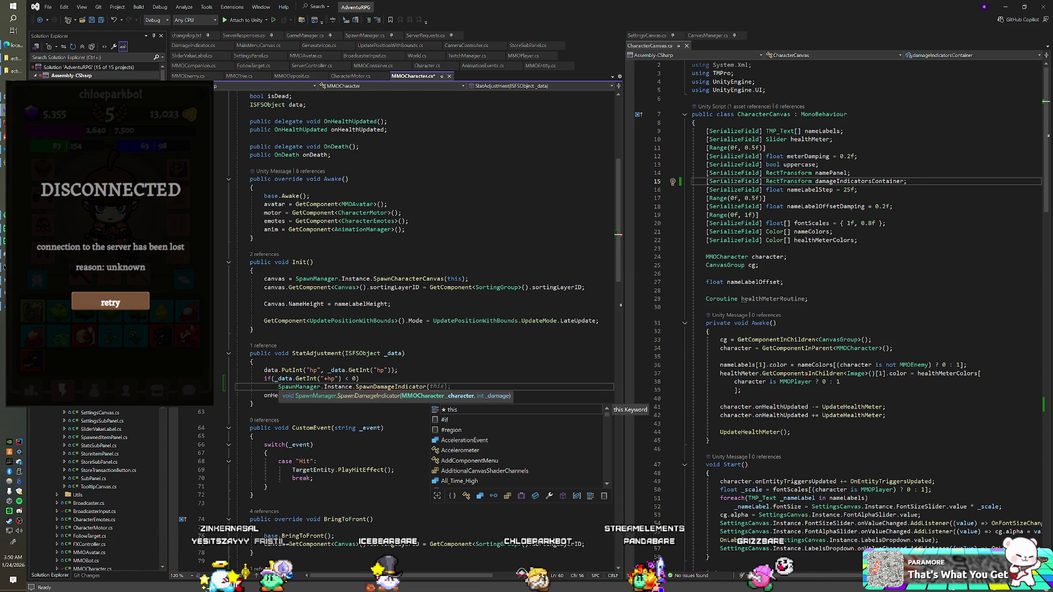
type("-_data.")
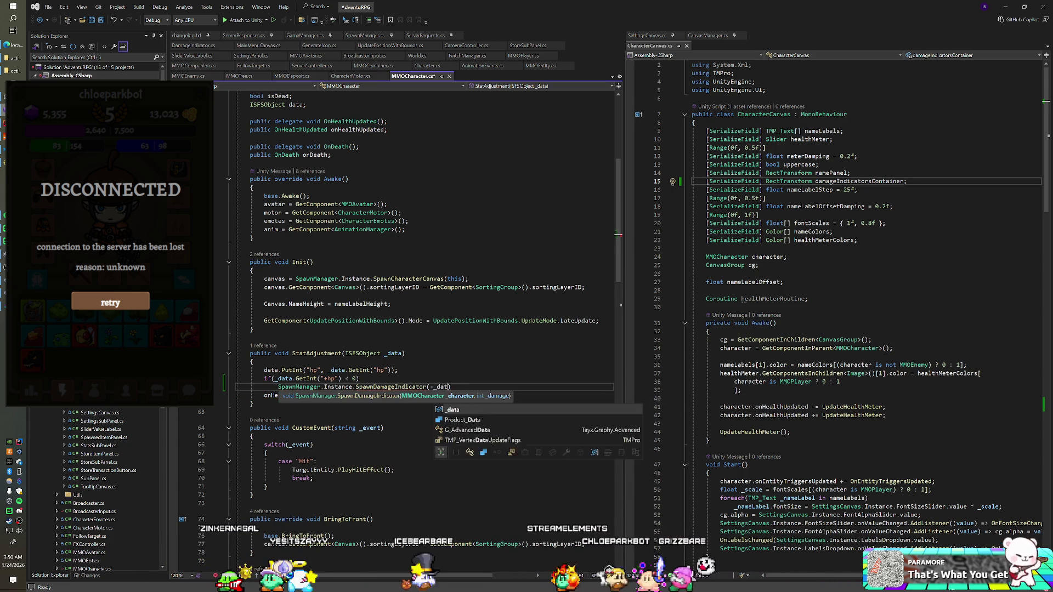
type("GetInt(\"+hp")
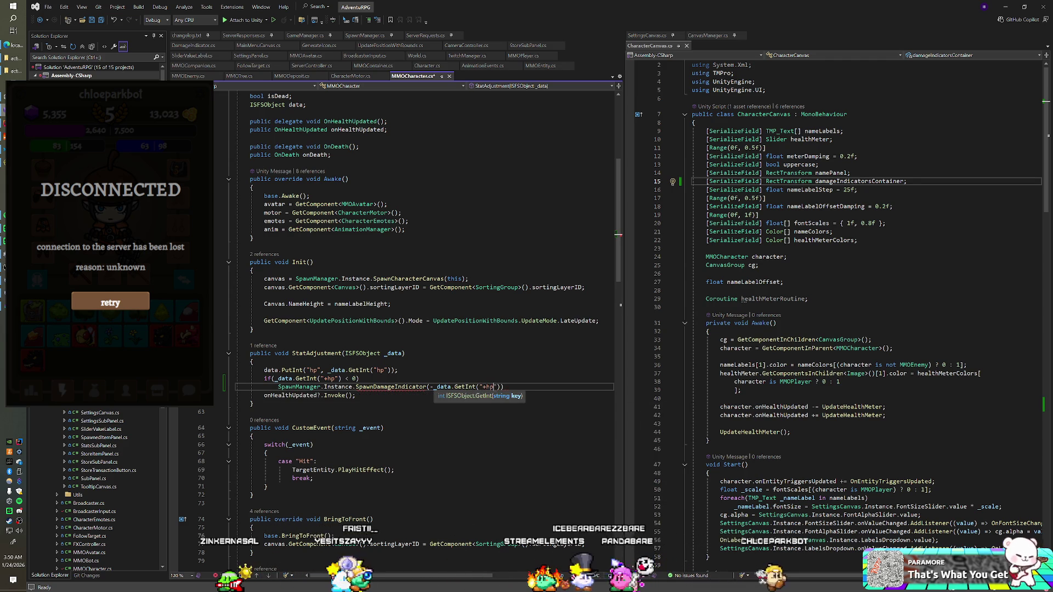
type("\"));")
key("ctrl+s")
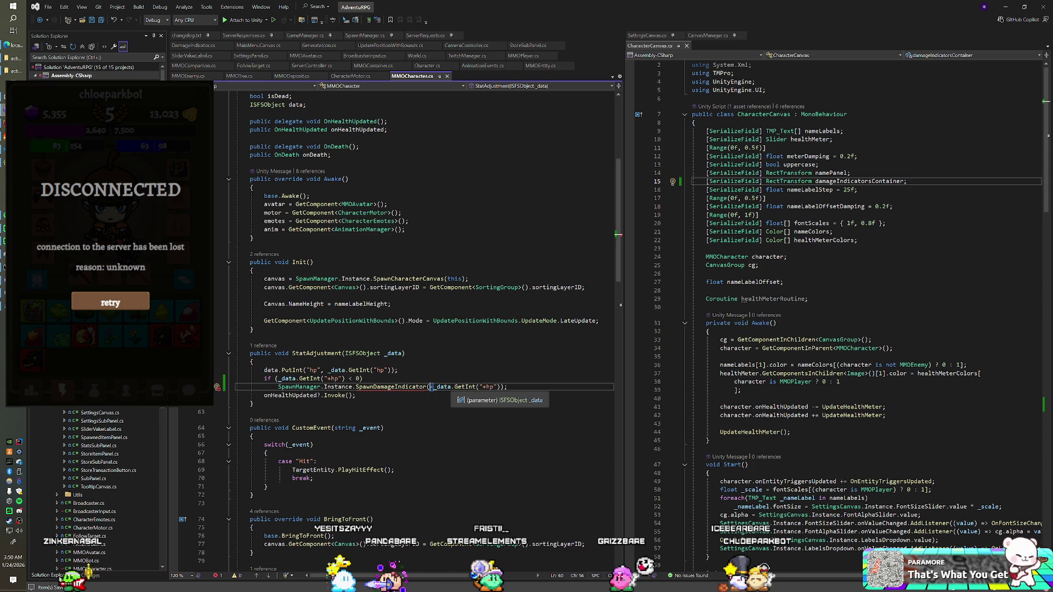
type("this,")
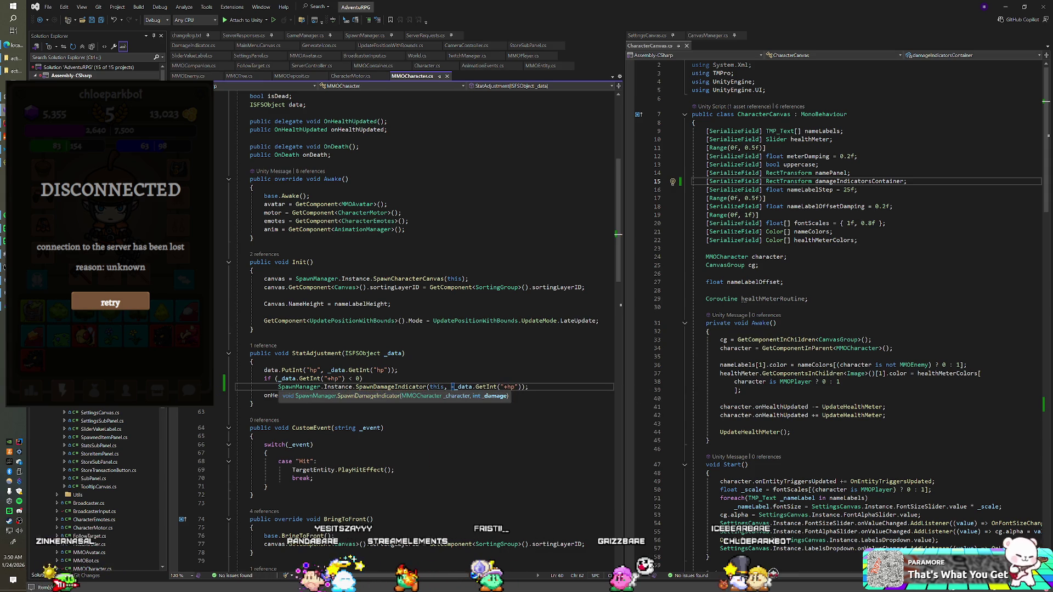
left_click(398, 370)
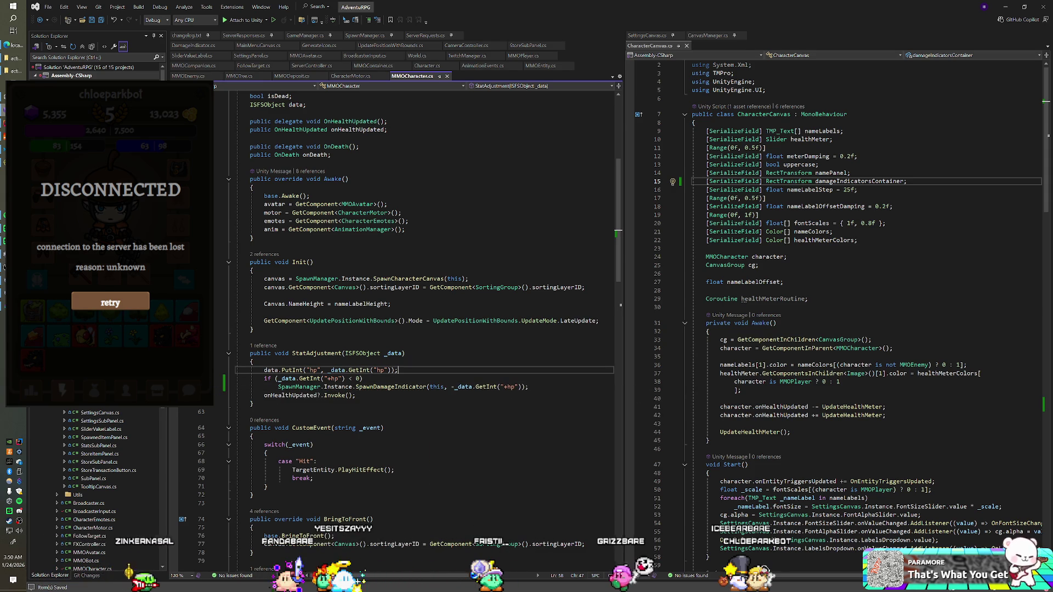
key("alt+Tab")
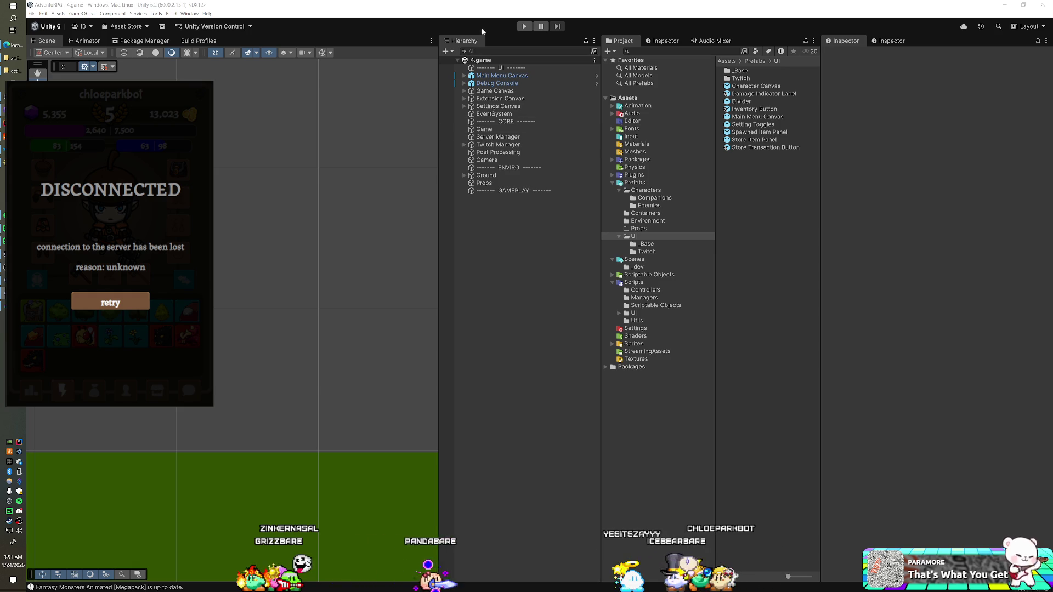
Enter Play mode after compiling and let the game reconnect until the character panel shows stats and equipment.
left_click(523, 27)
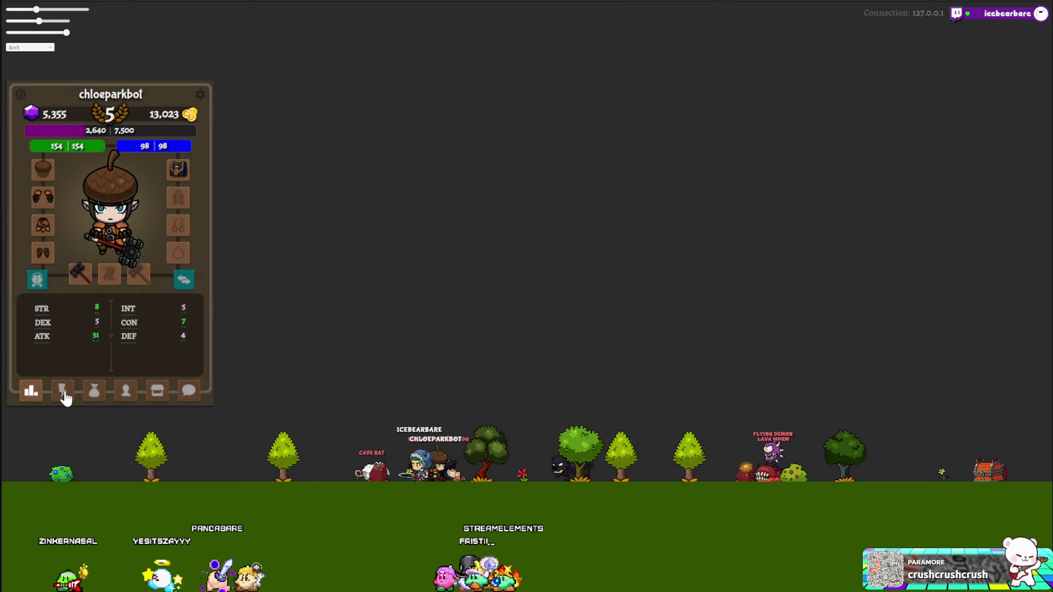
Attack a red monster from the entity grid so health drops to 83, then return to the editor.
left_click(64, 391)
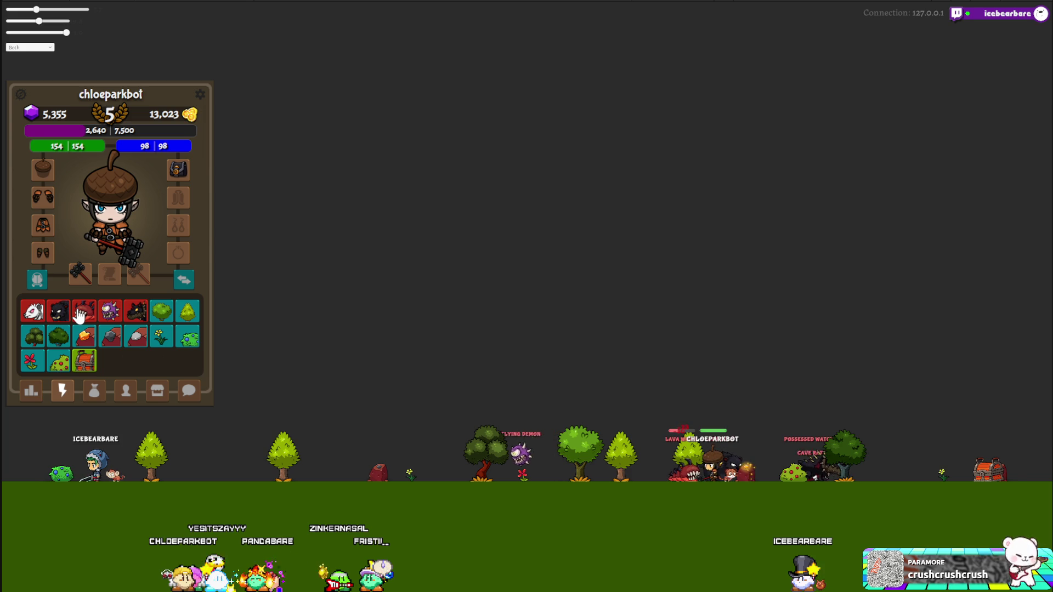
left_click(79, 315)
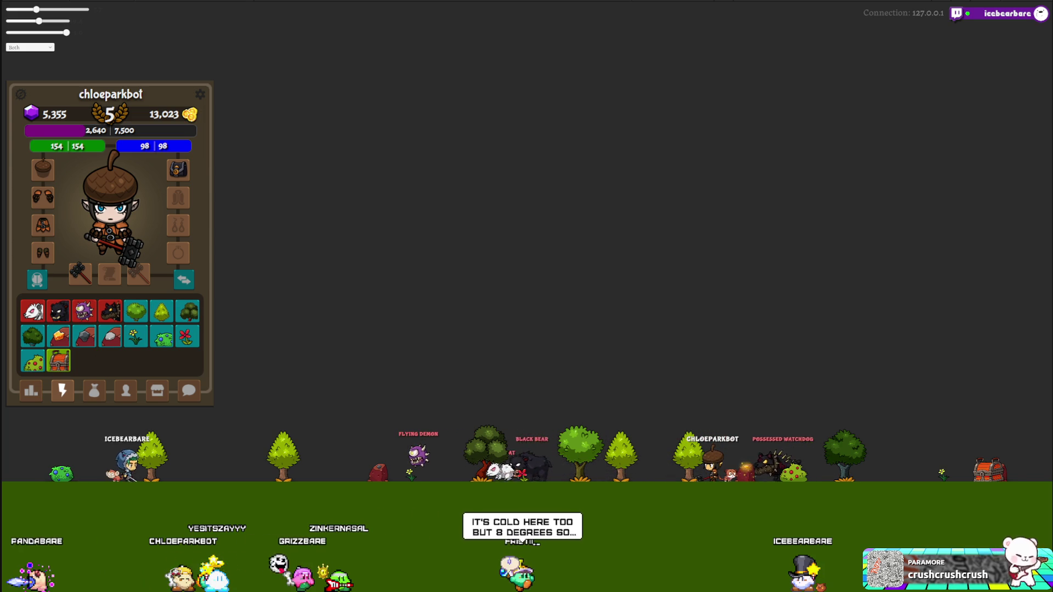
key("alt+Tab")
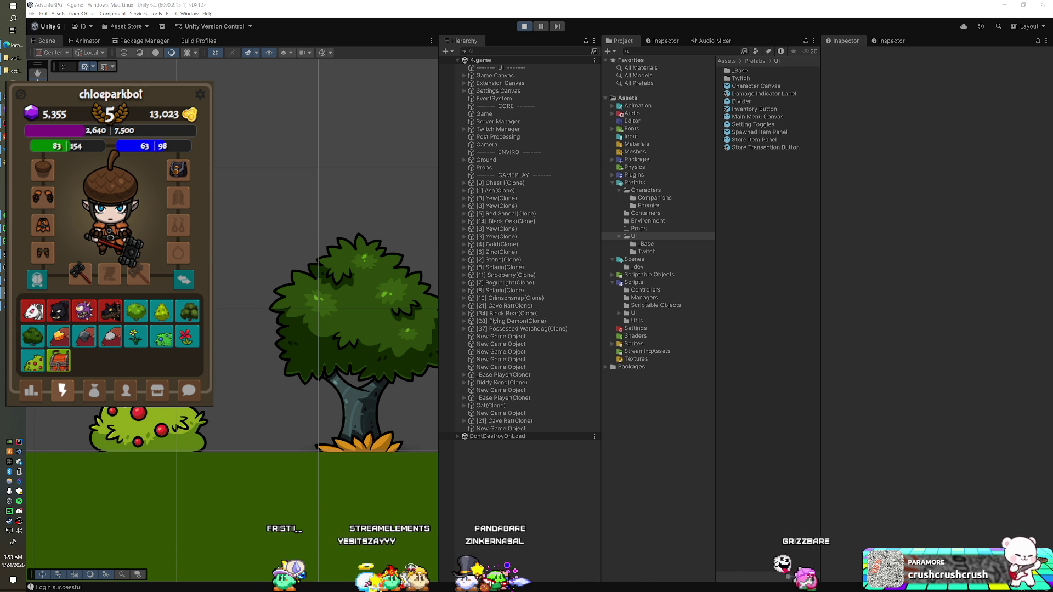
Show the Damage Indicator Label prefab's TextMeshPro settings (BubblegumSans font, size 18, red) in the Inspector.
key("alt+Tab")
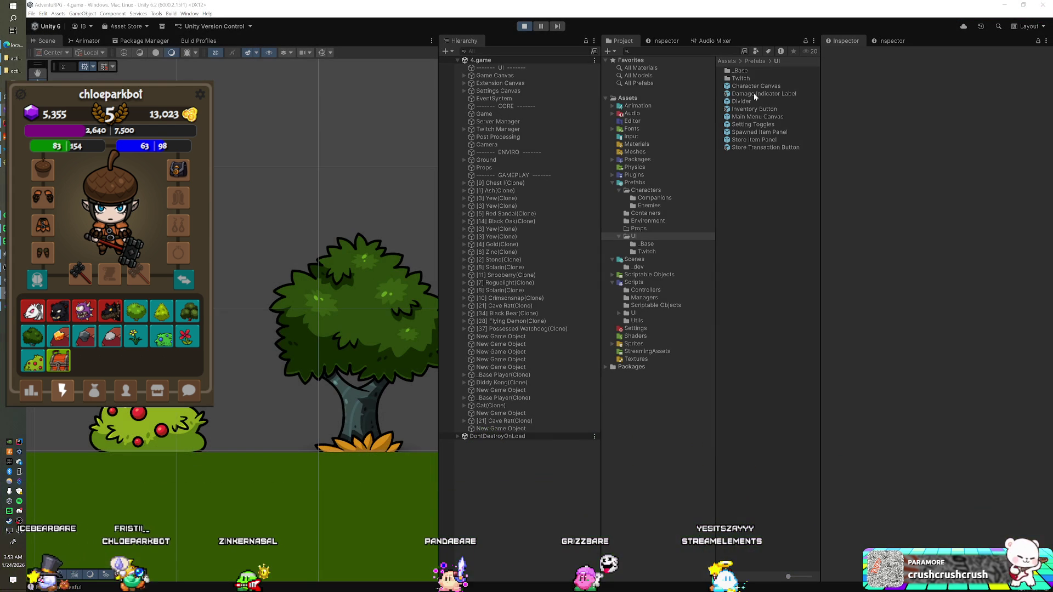
left_click(765, 95)
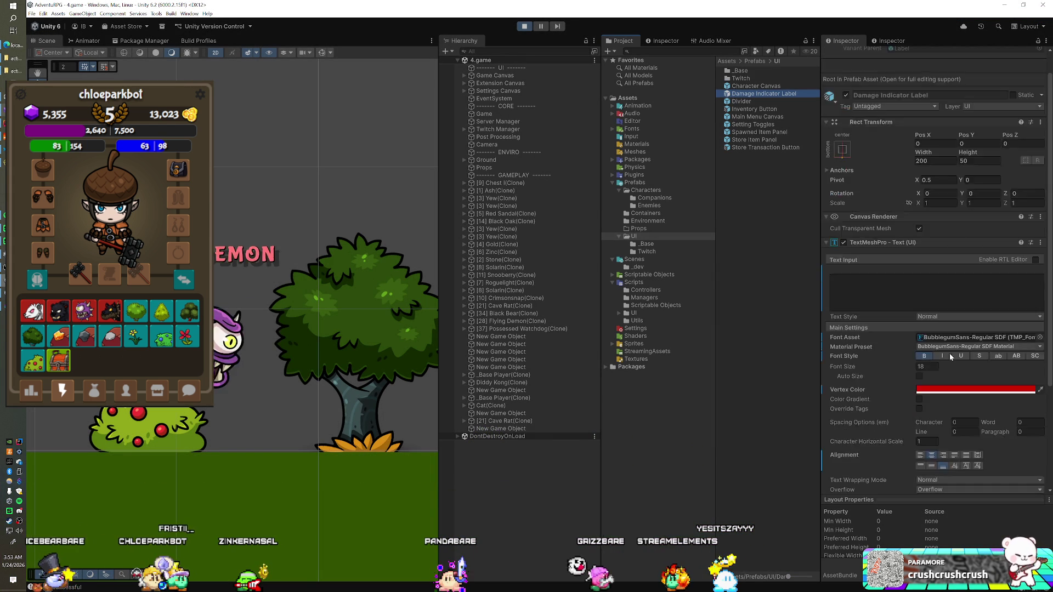
Set the Damage Indicator script's Translation value to 75.
scroll(927, 359, "down", 2)
left_click(935, 454)
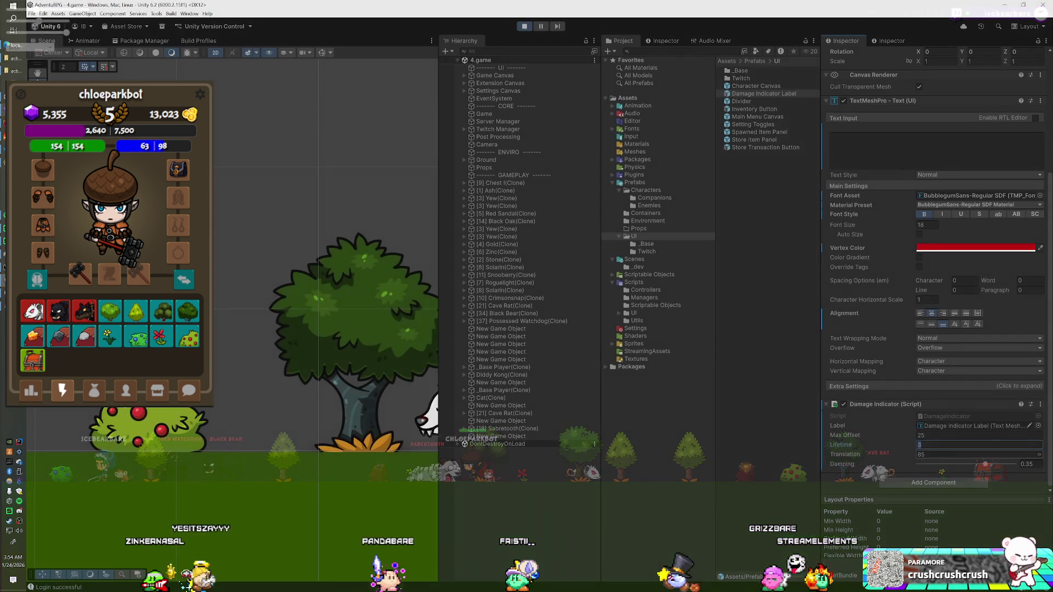
type("5")
key("Return")
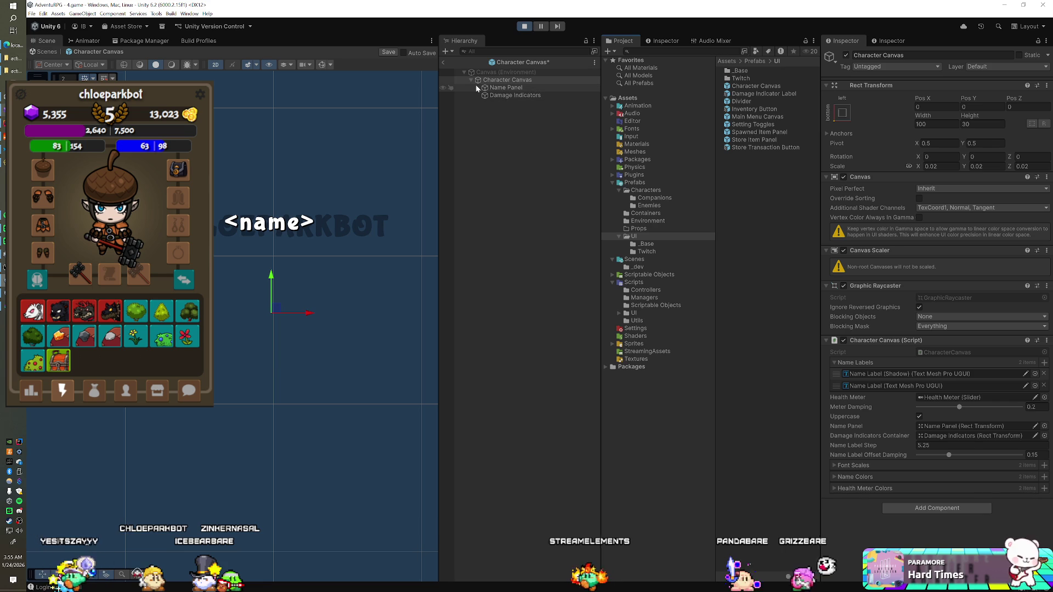
Drag Damage Indicators under Name Panel in Character Canvas, exit prefab mode, and toggle Play mode.
left_click(475, 87)
left_click(510, 102)
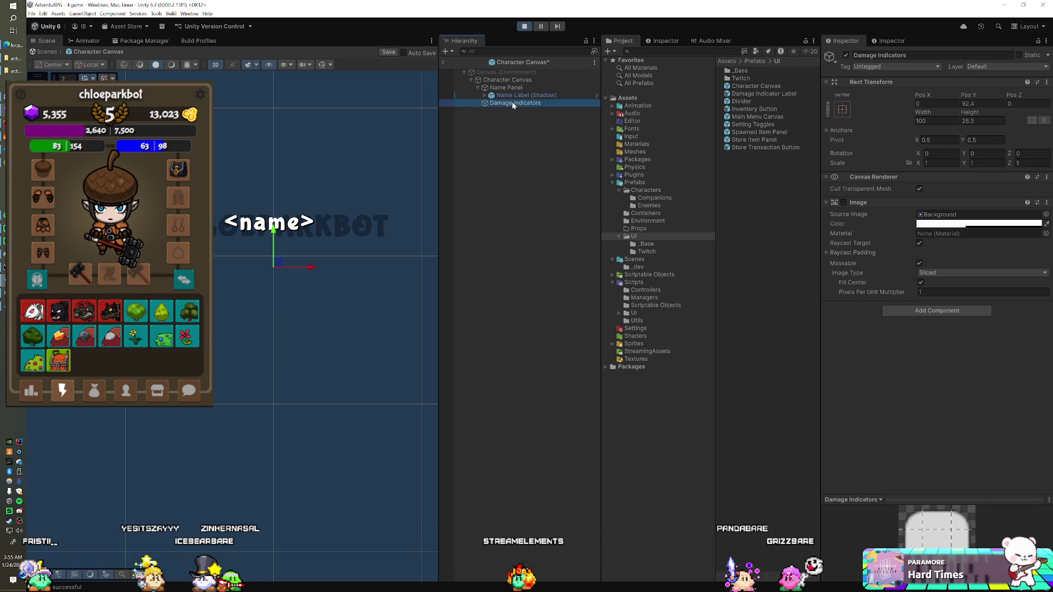
left_click_drag(511, 102, 512, 88)
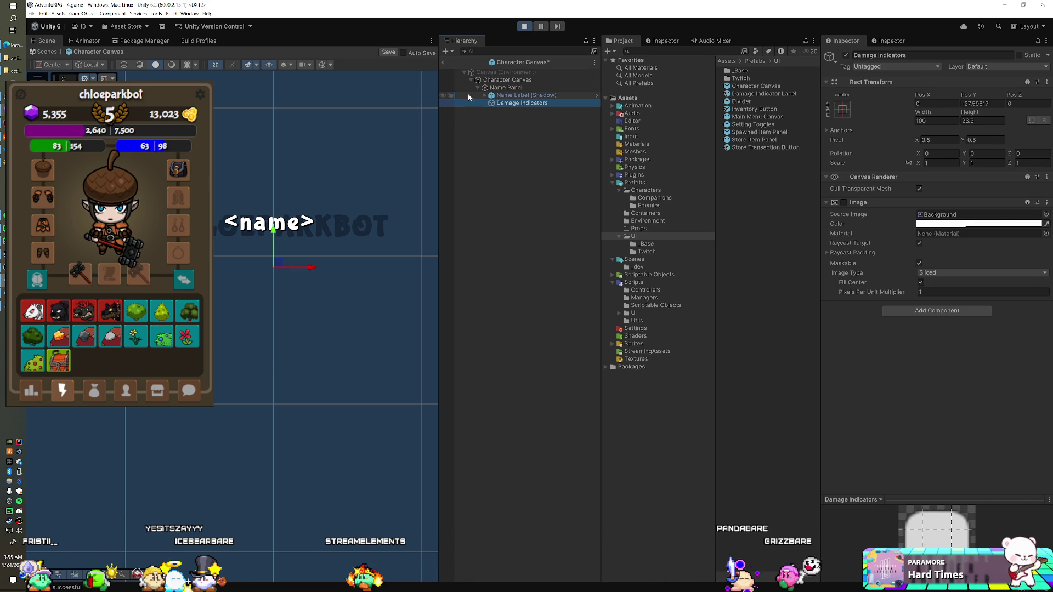
left_click(441, 62)
left_click(524, 25)
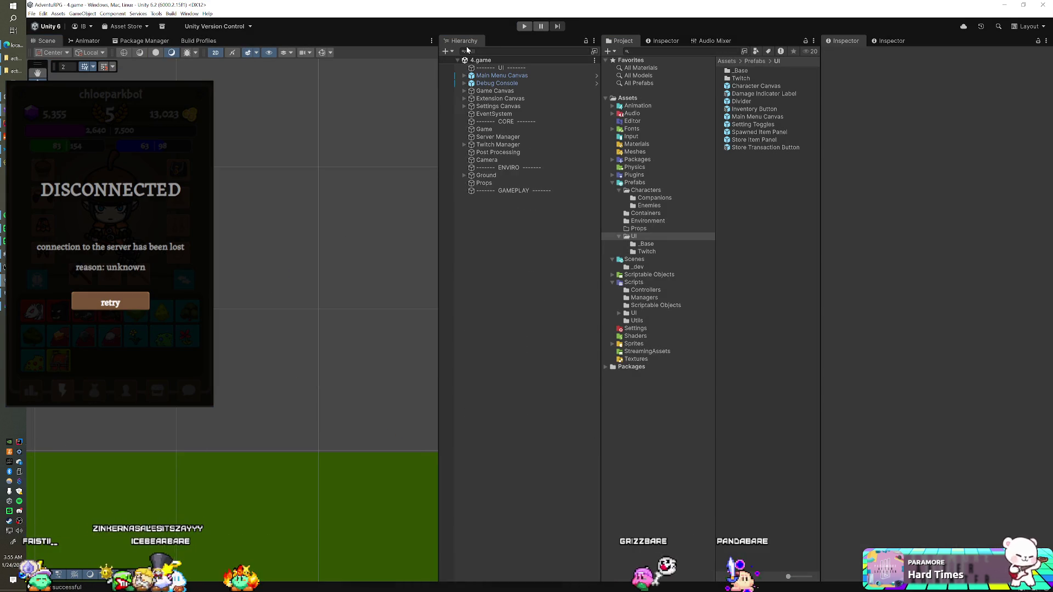
key("ctrl+p")
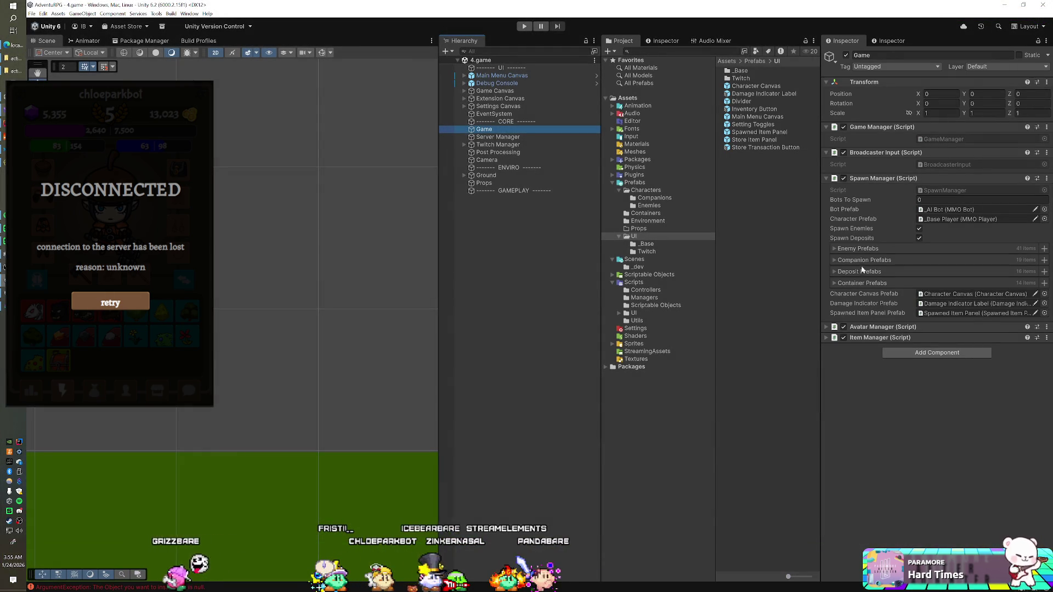
Expand the Companion Prefabs list and clear the collection.
left_click(852, 262)
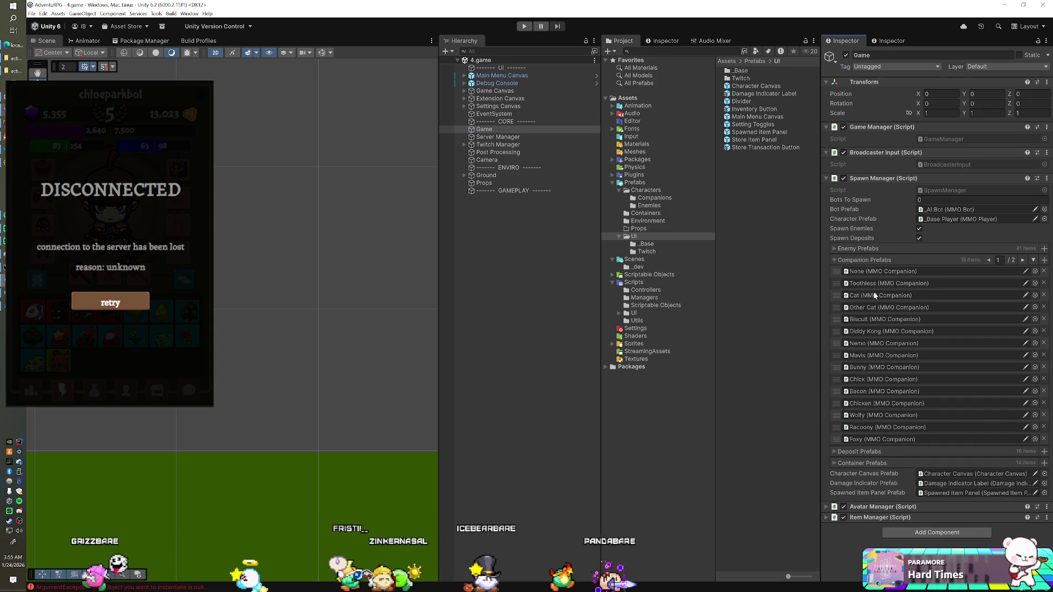
left_click(1033, 260)
left_click(880, 464)
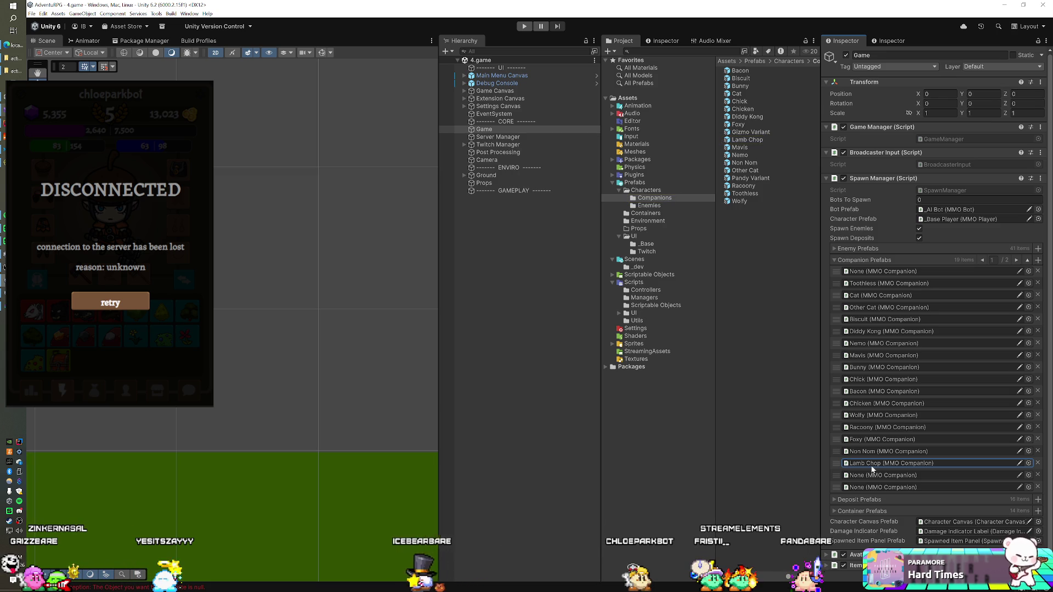
right_click(903, 265)
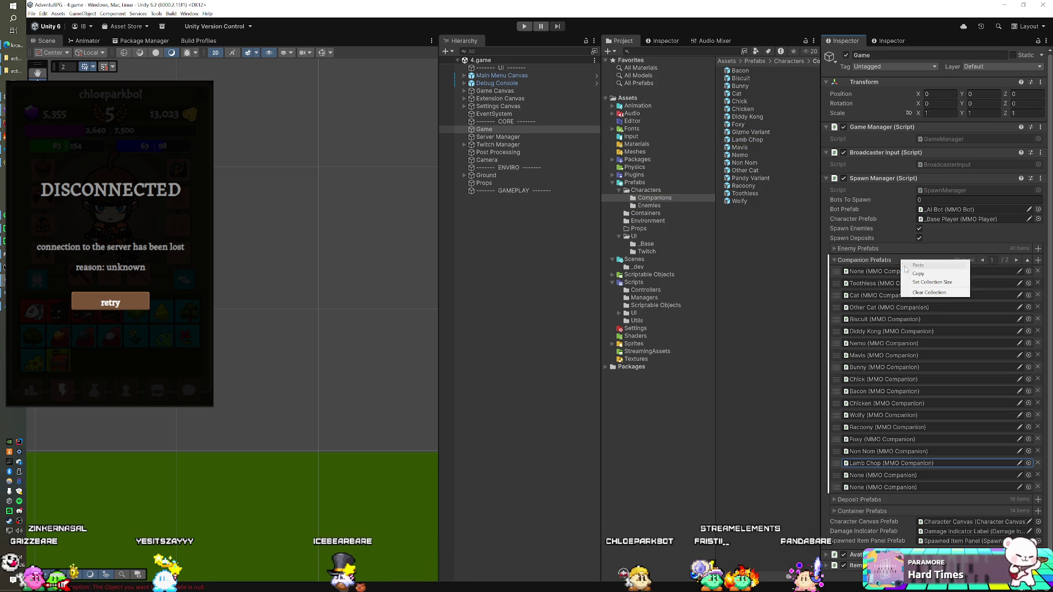
left_click(921, 291)
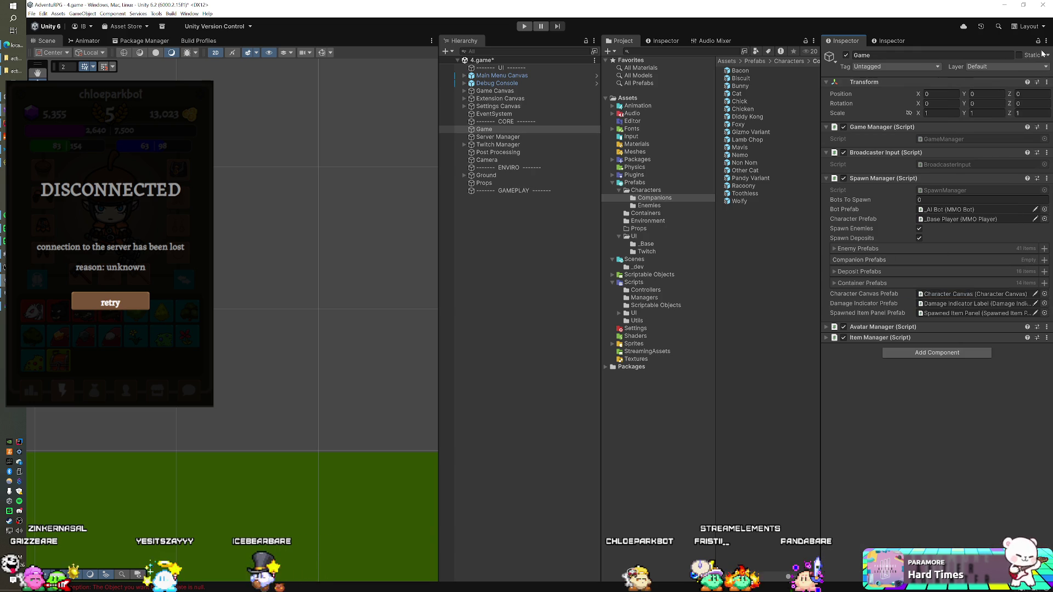
Drag all companion prefabs, Bacon through Wolfy, into the list and add one extra None entry.
left_click(765, 70)
key("ctrl+a")
left_click_drag(736, 185, 838, 259)
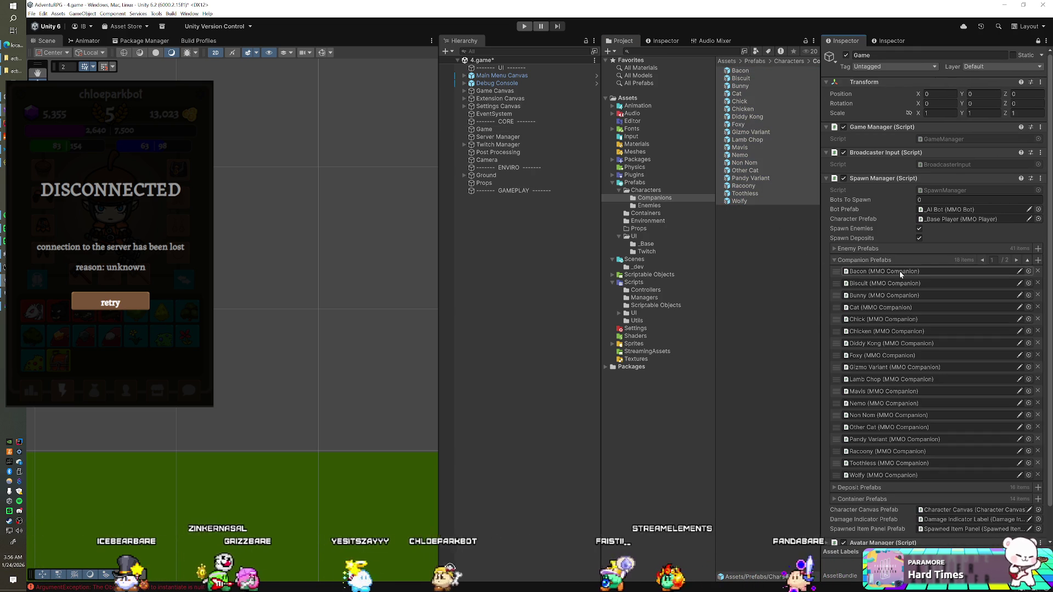
left_click(1028, 270)
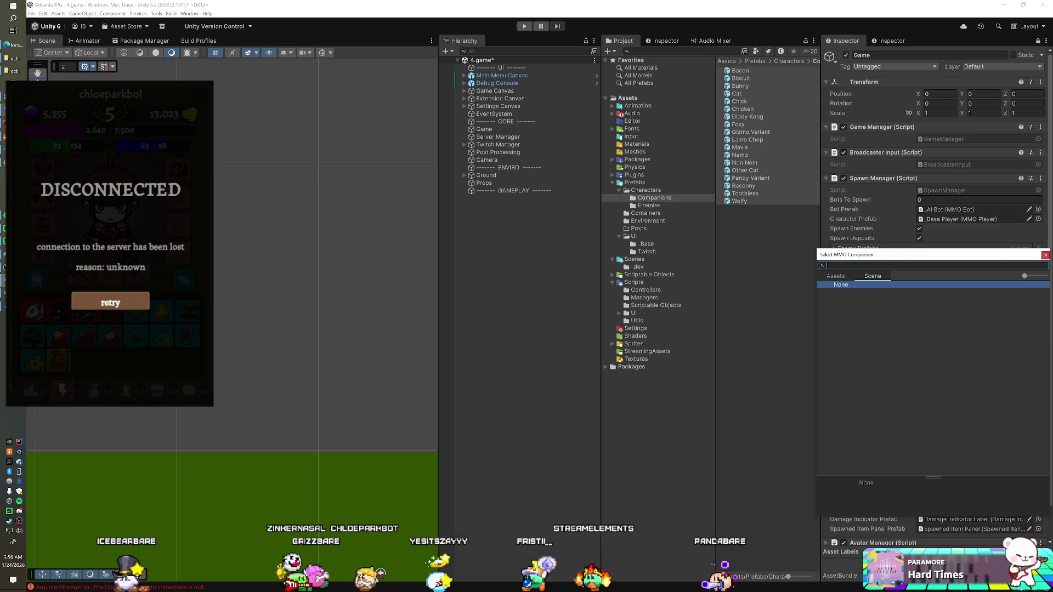
key("Escape")
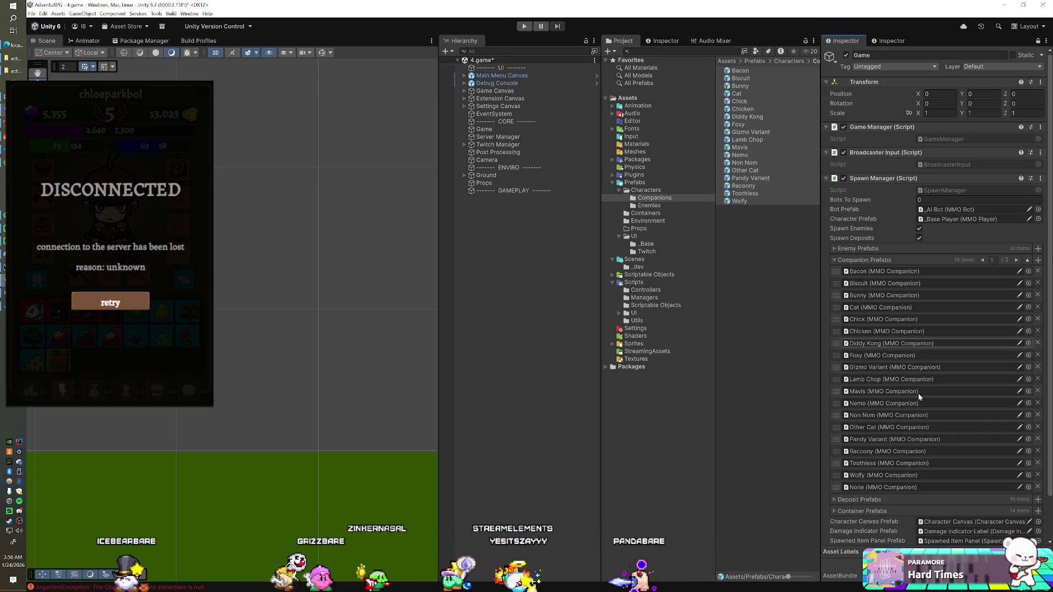
Move None to the top of Companion Prefabs, rename Gizmo Variant and Pandy Variant to Gizmo and Pandy, then play.
left_click_drag(836, 486, 834, 277)
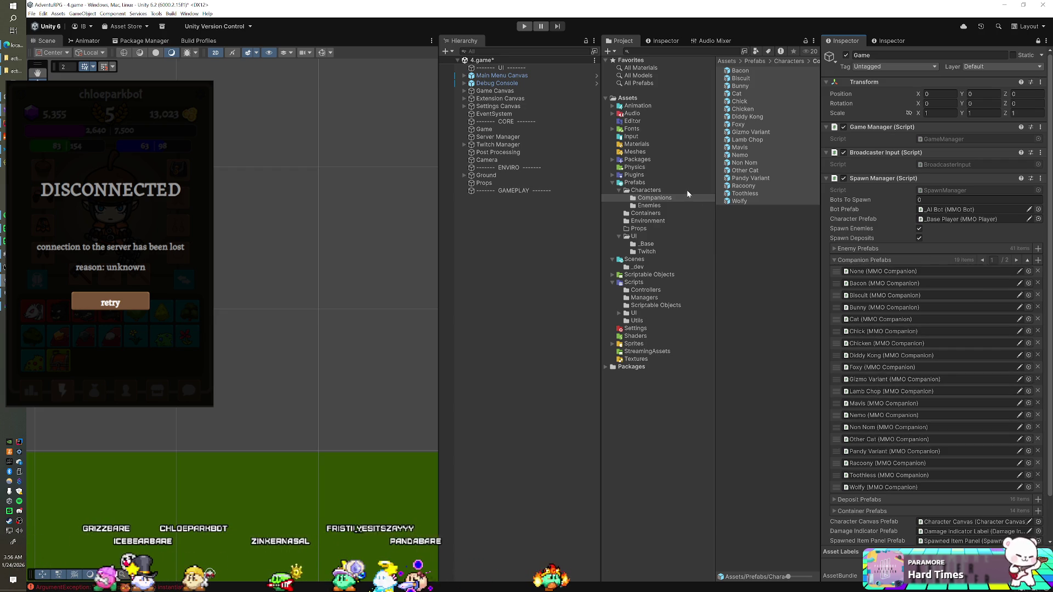
left_click(759, 133)
left_click(760, 132)
type("Gizmo")
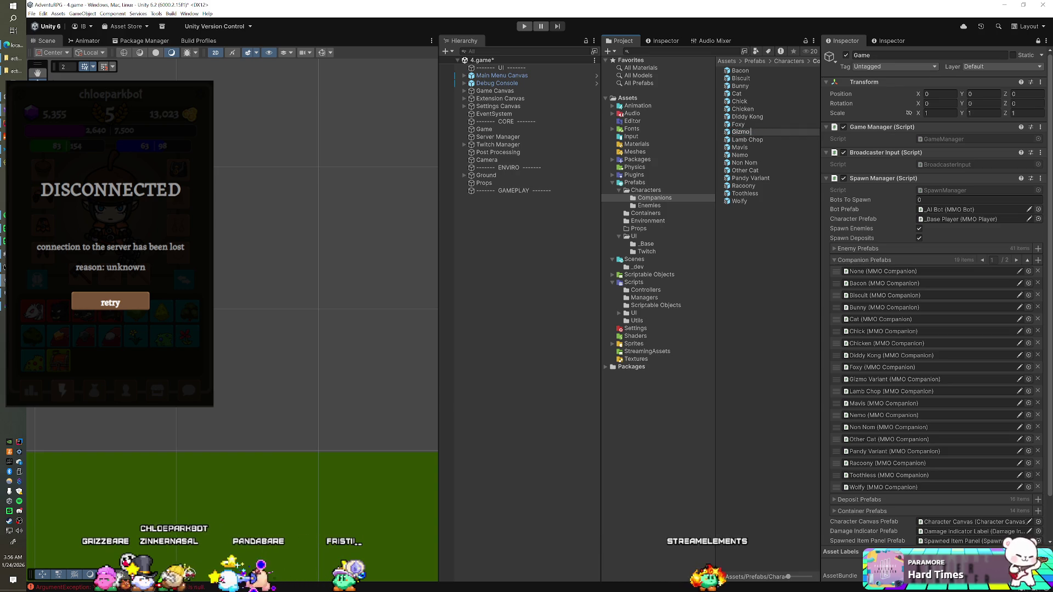
left_click(744, 179)
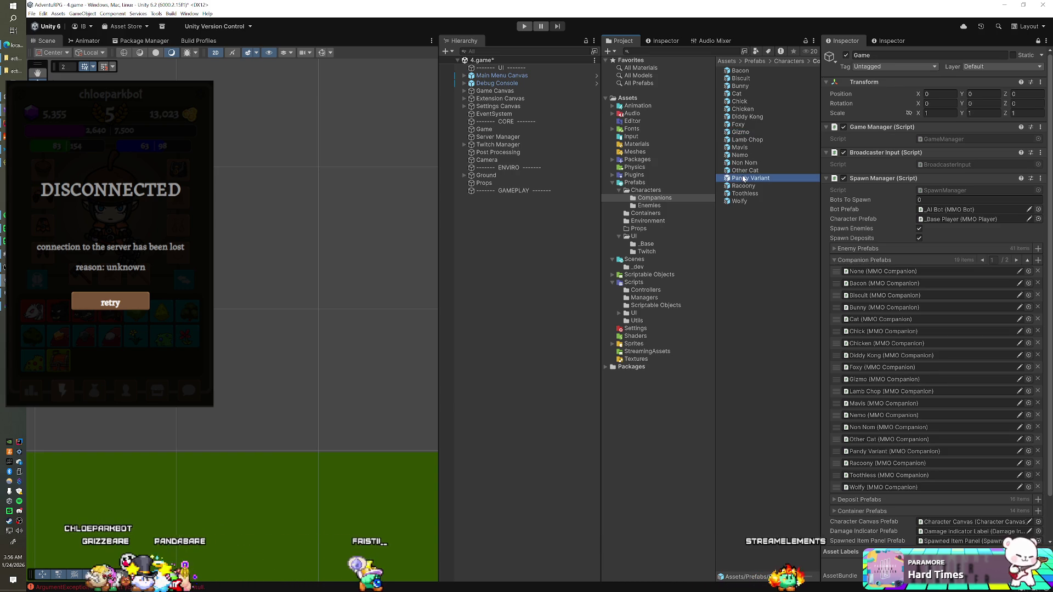
key("End")
key("BackSpace")
key("BackSpace")
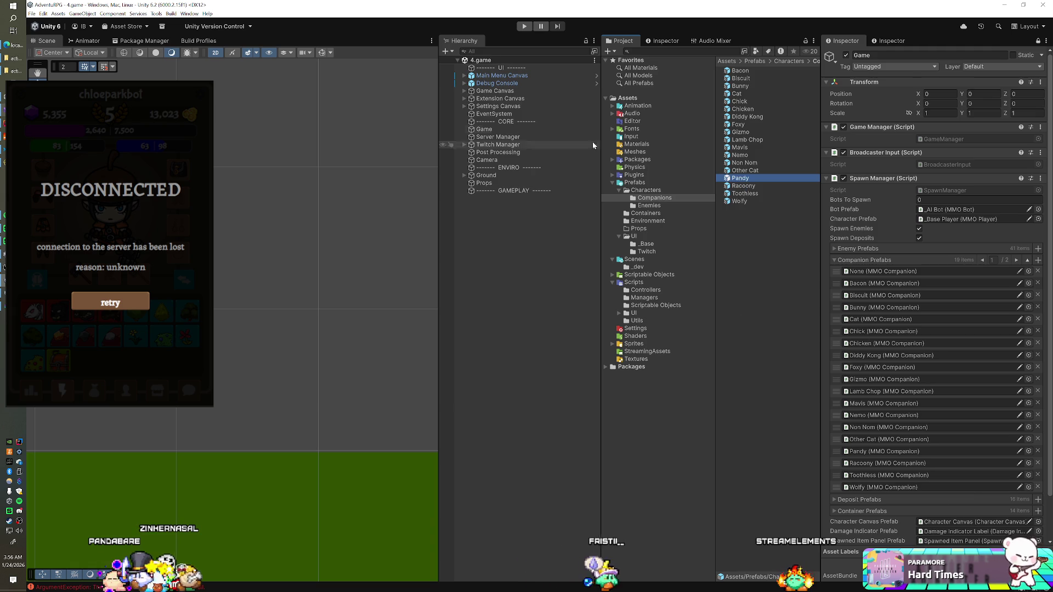
left_click(522, 25)
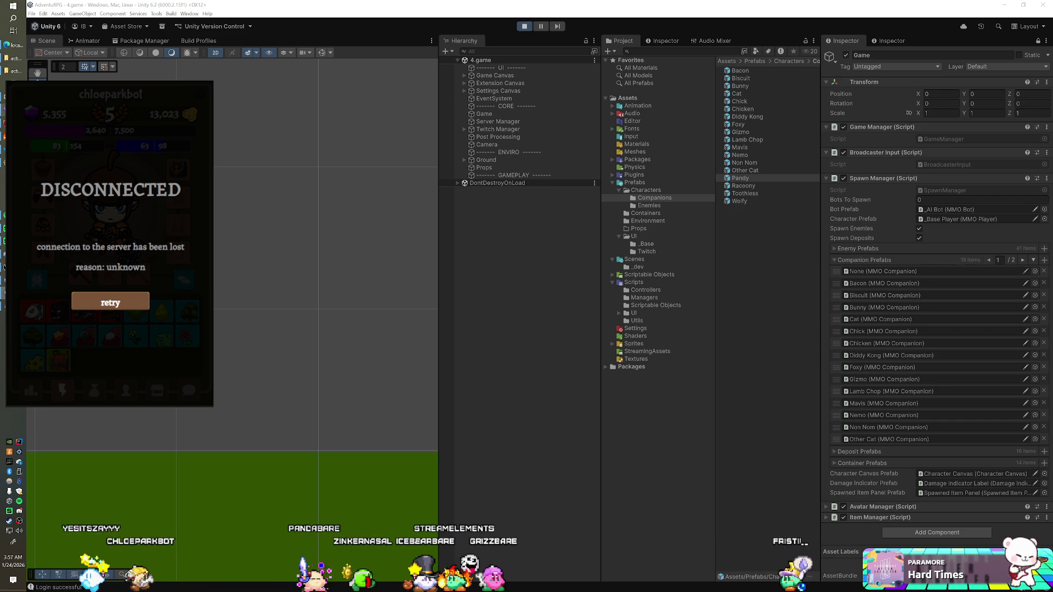
Exit Play mode, close and relaunch the SmartFoxServer console, and minimize the restarted server window.
key("alt+Tab")
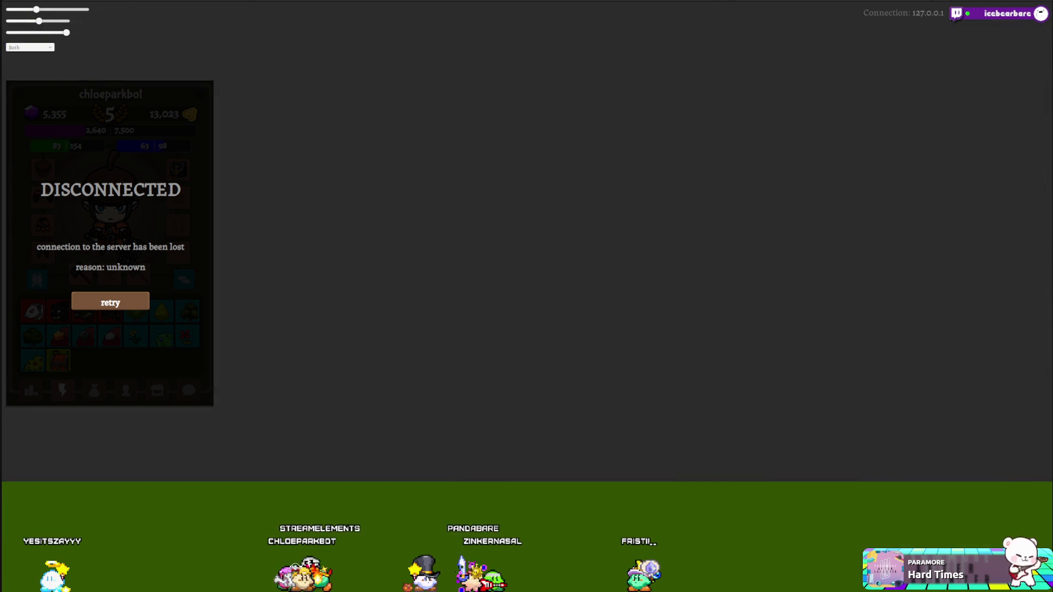
key("alt+Tab")
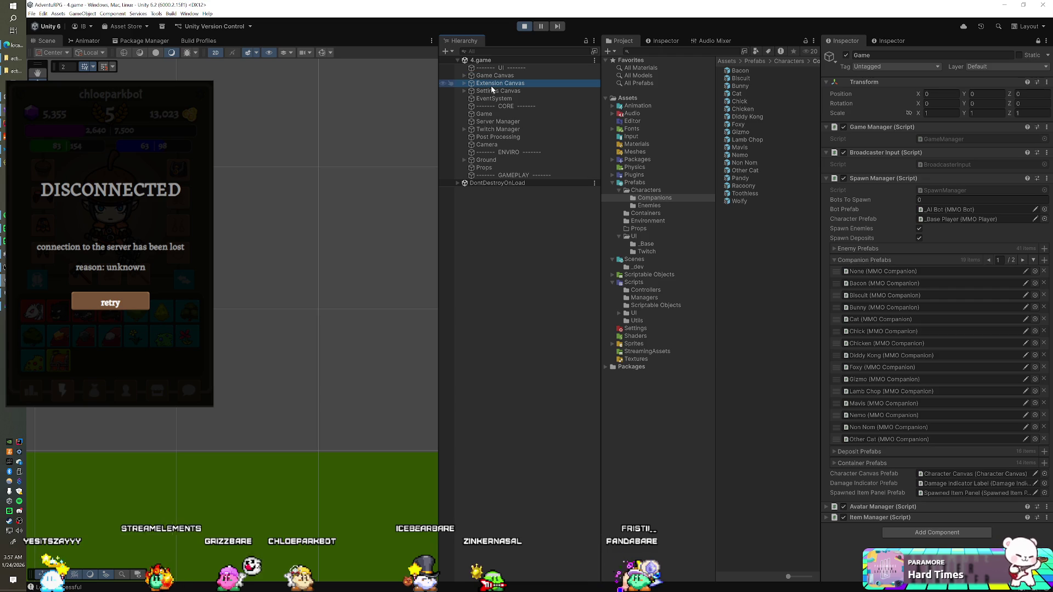
left_click(491, 92)
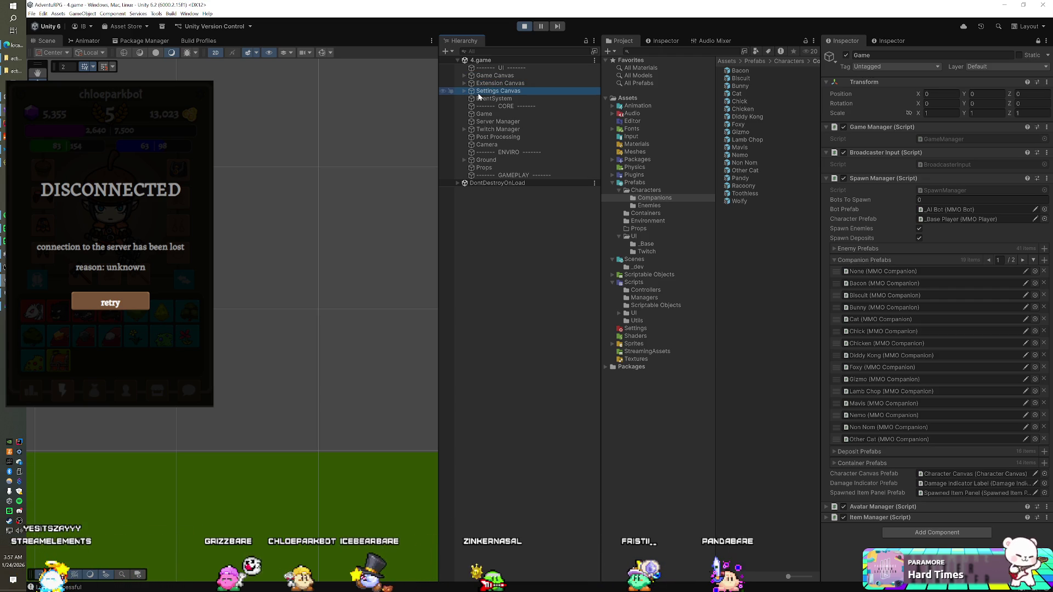
key("alt+Tab")
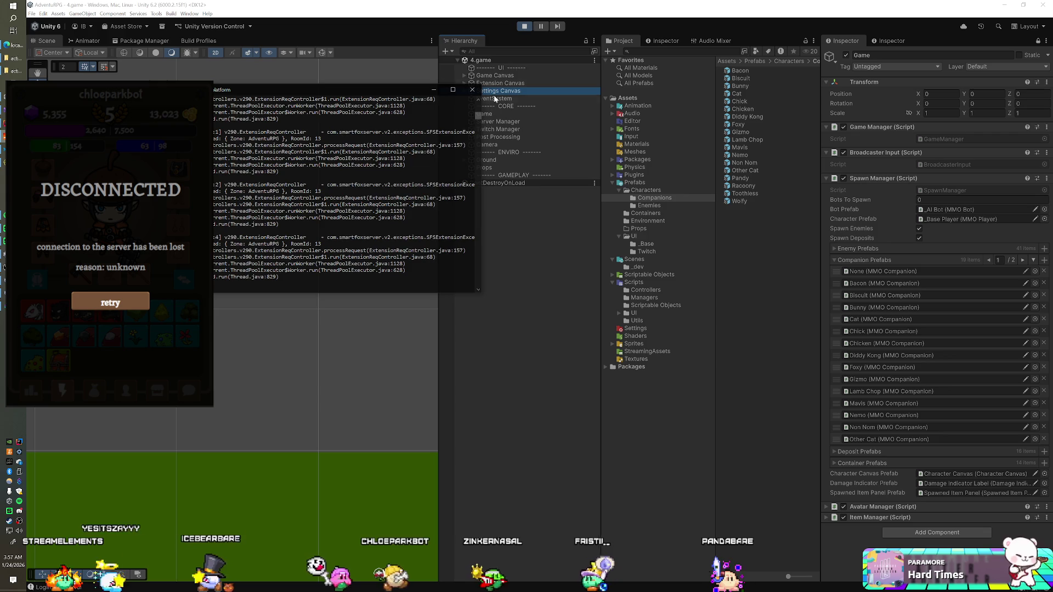
left_click(515, 29)
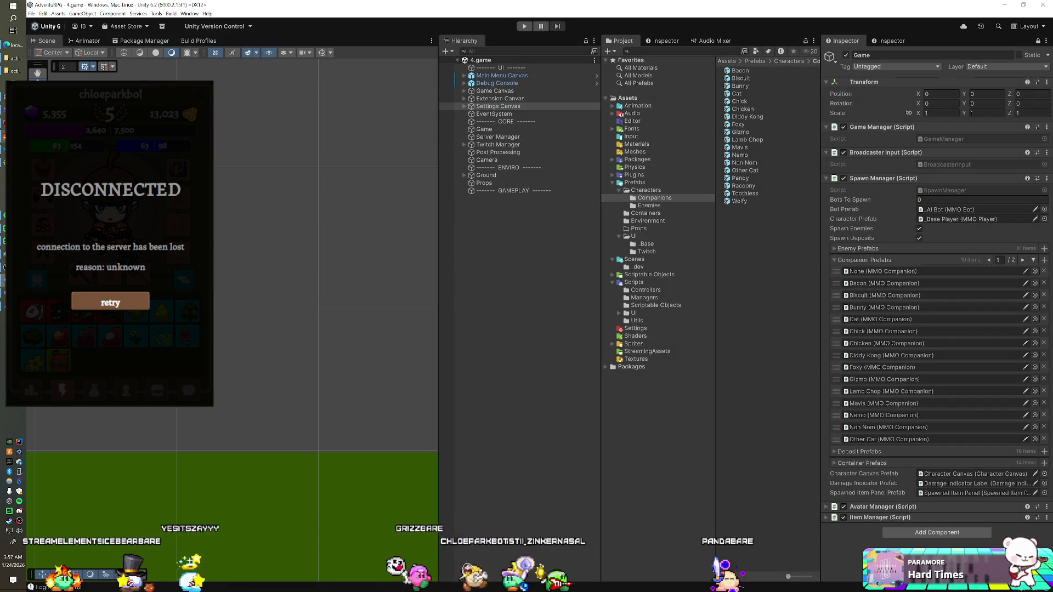
key("alt+Tab")
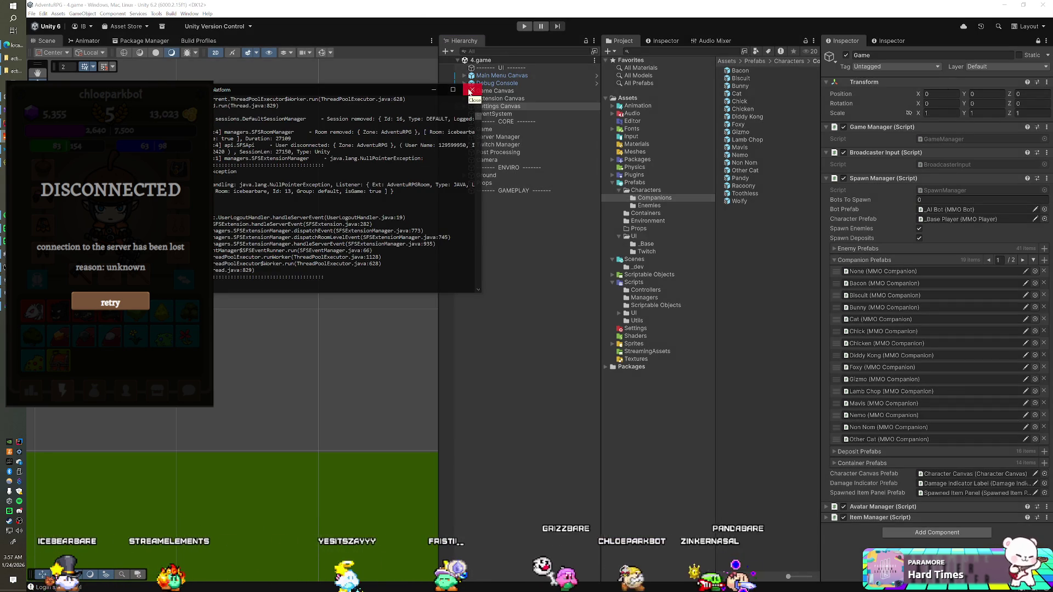
left_click(471, 90)
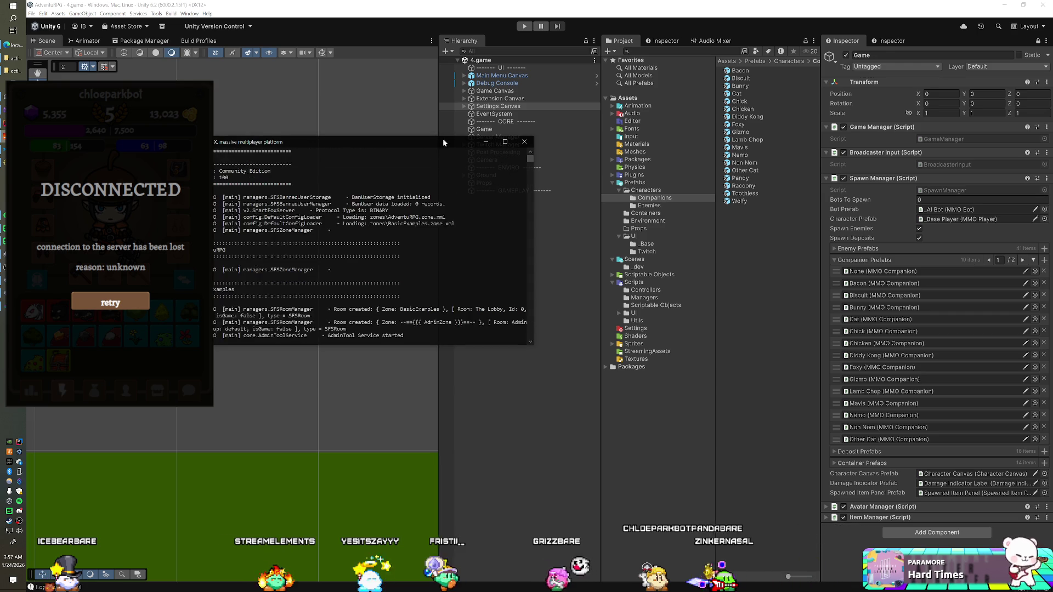
left_click(482, 28)
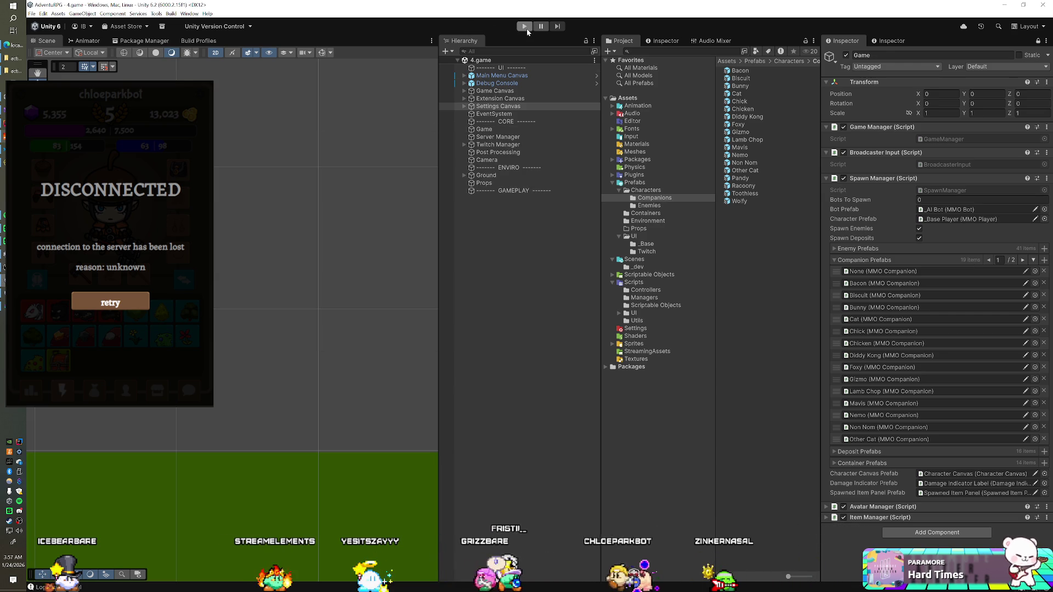
Play, retry the server connection, and remove the red monster item from the first inventory slot.
left_click(525, 27)
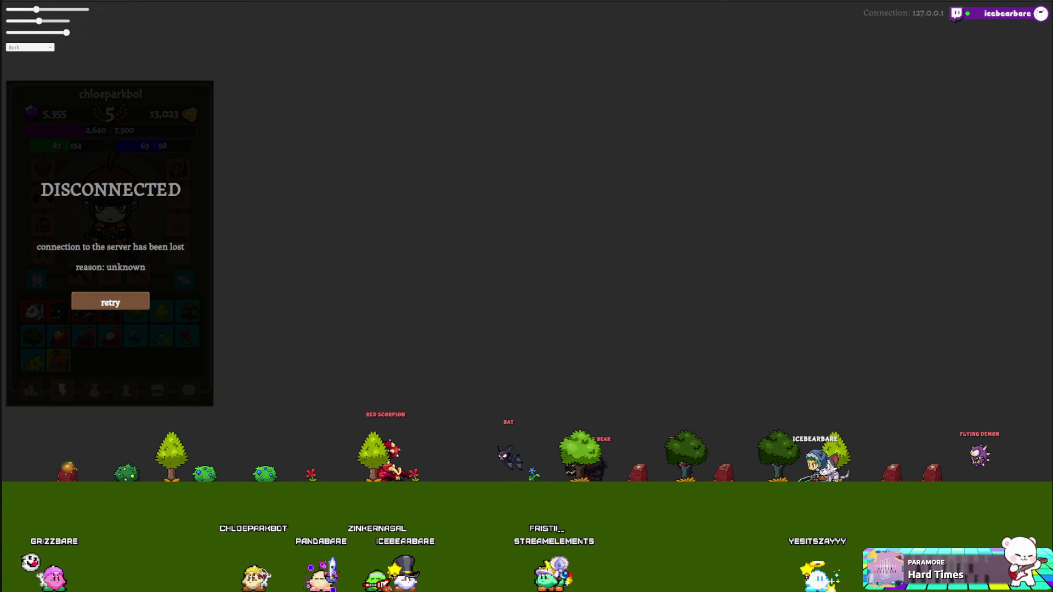
left_click(110, 302)
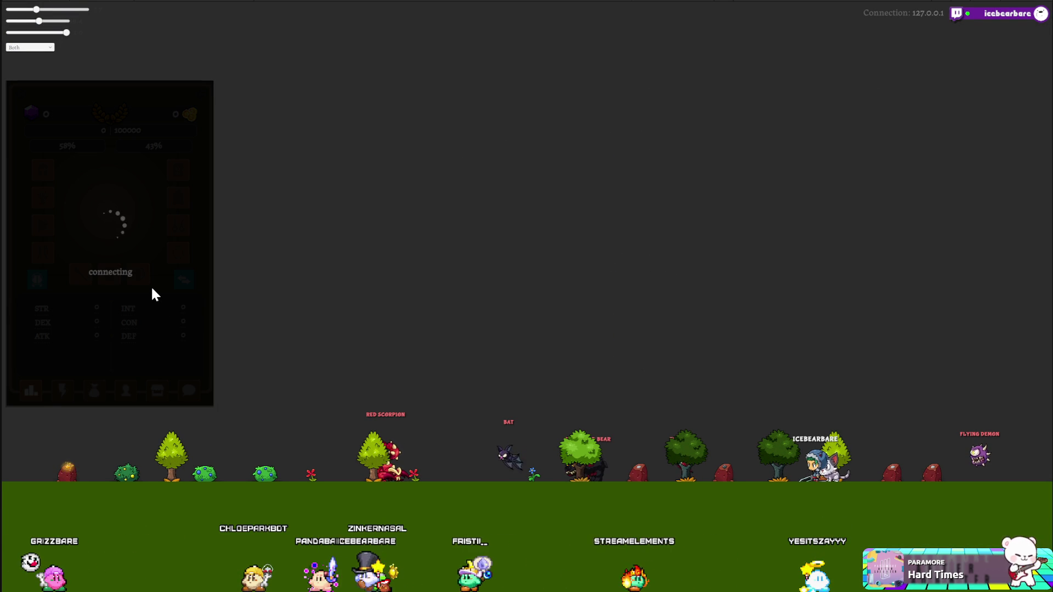
left_click(61, 394)
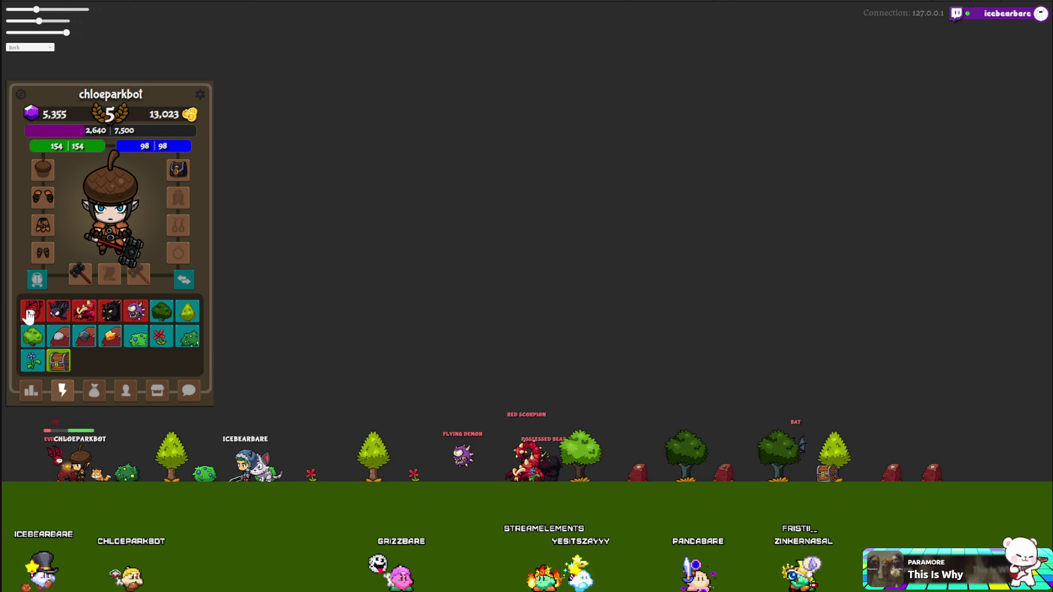
left_click(28, 313)
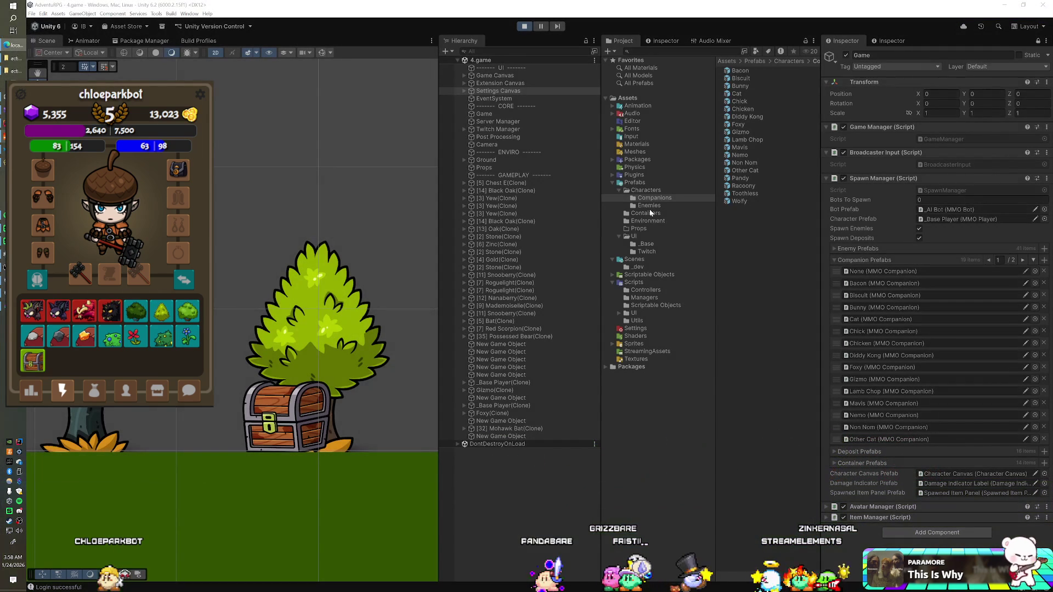
Set the Damage Indicator Label prefab's Lifetime to 2.5 in the Inspector.
left_click(640, 238)
left_click(758, 93)
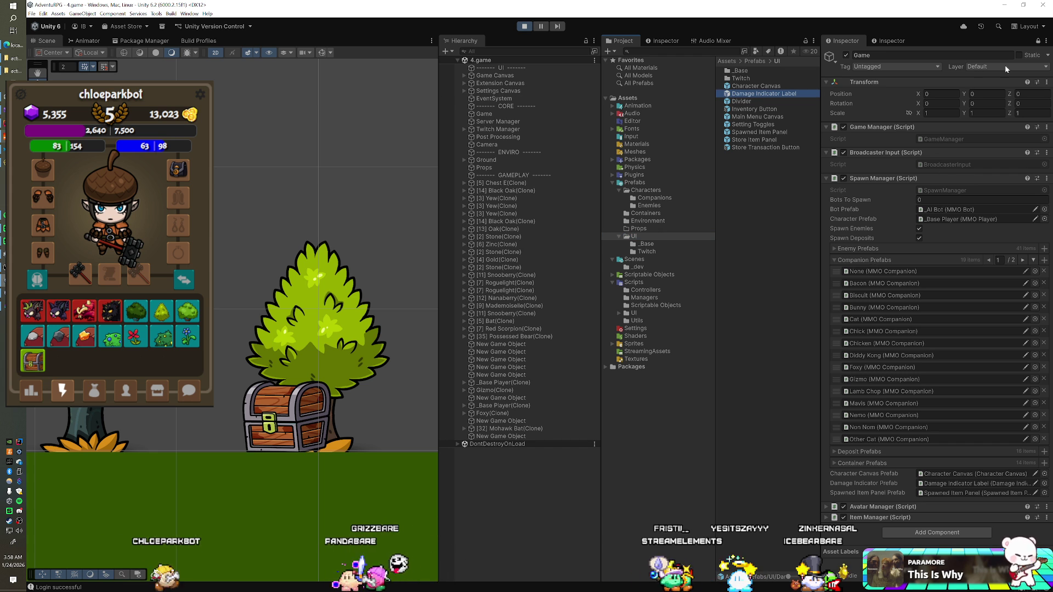
scroll(935, 395, "down", 5)
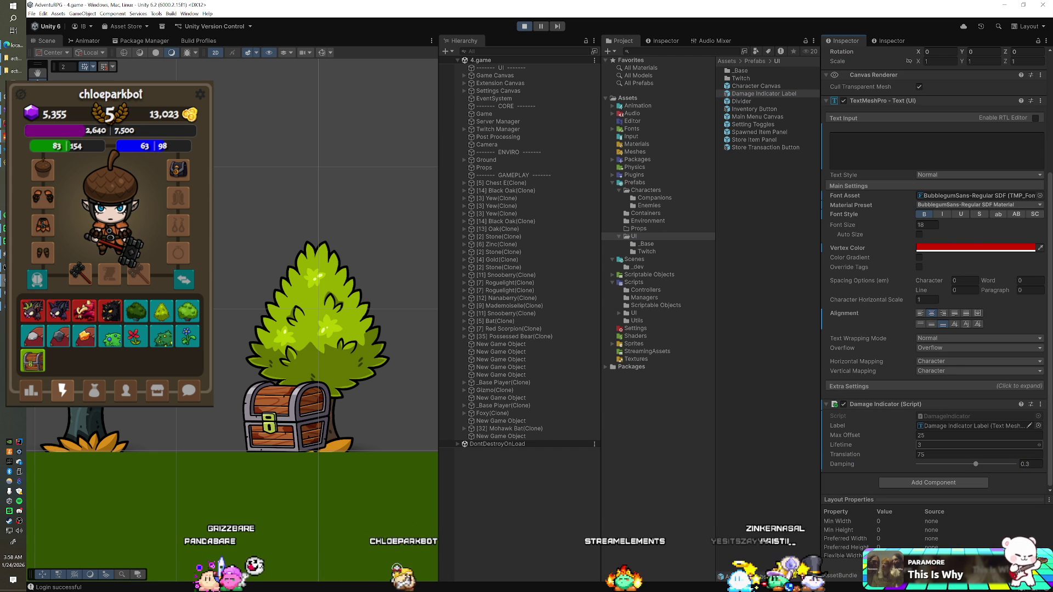
type(".5")
key("Return")
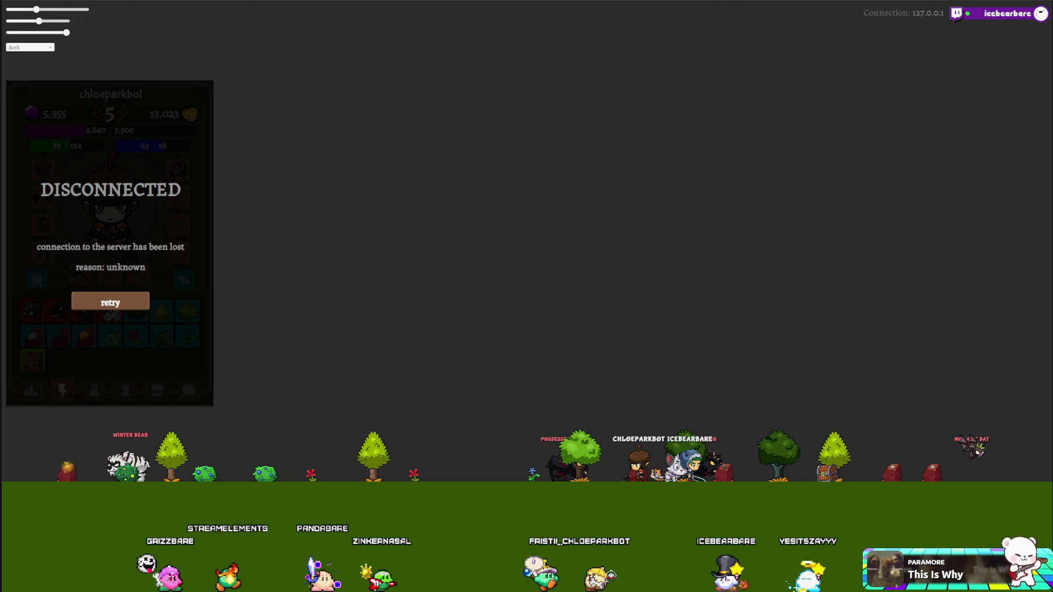
key("alt+Tab")
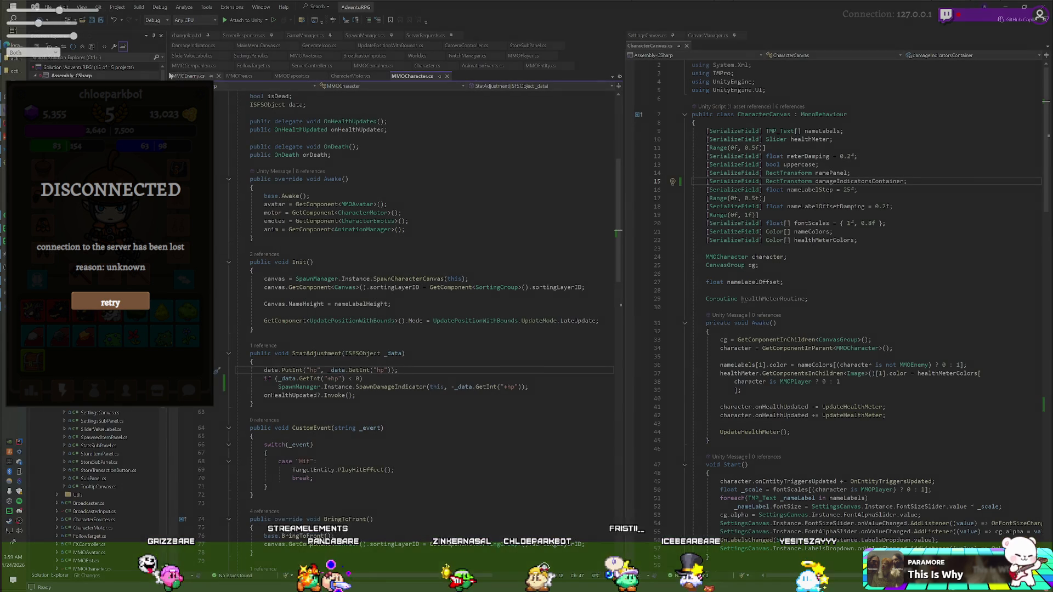
Change the changelog version header from v0.8.6d to v0.8.6e.
key("BackSpace")
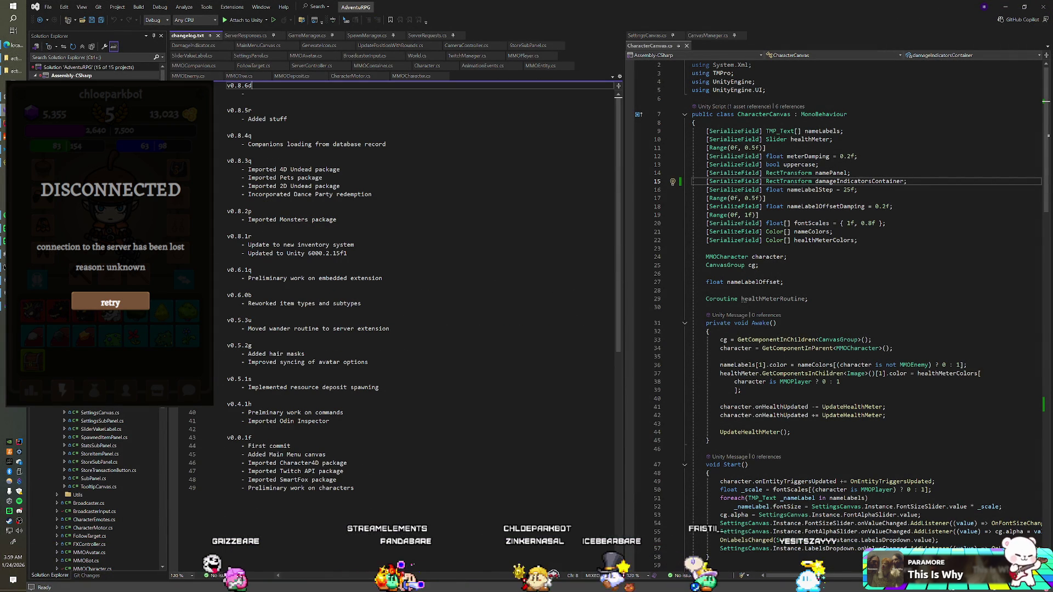
type("e")
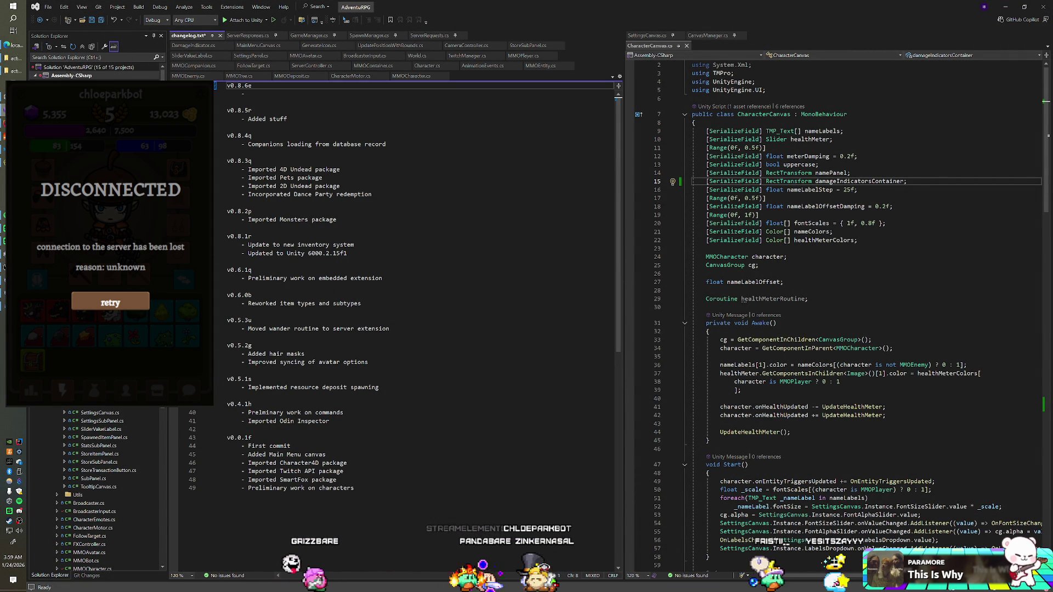
key("shift+Home")
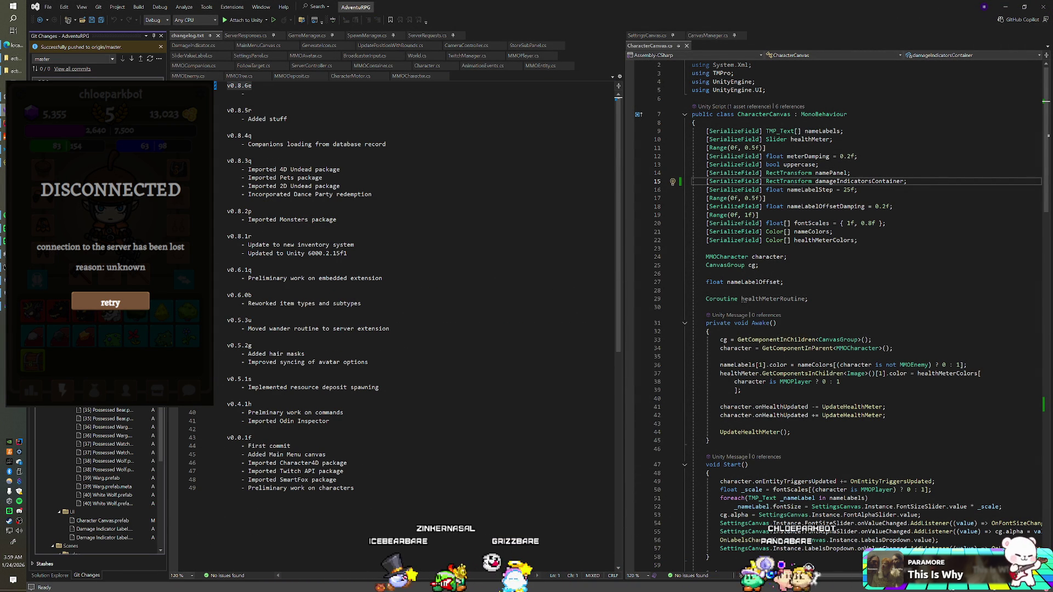
Add changelog entries for the interaction button, indicators, 10 new enemies and 4 new companions.
left_click(248, 94)
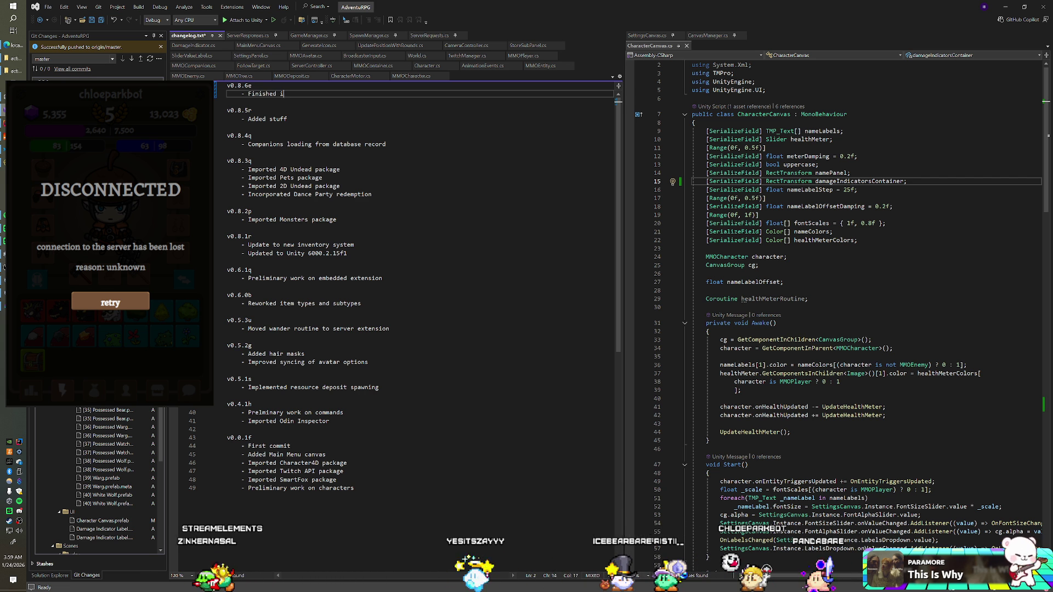
type("nteraction butt")
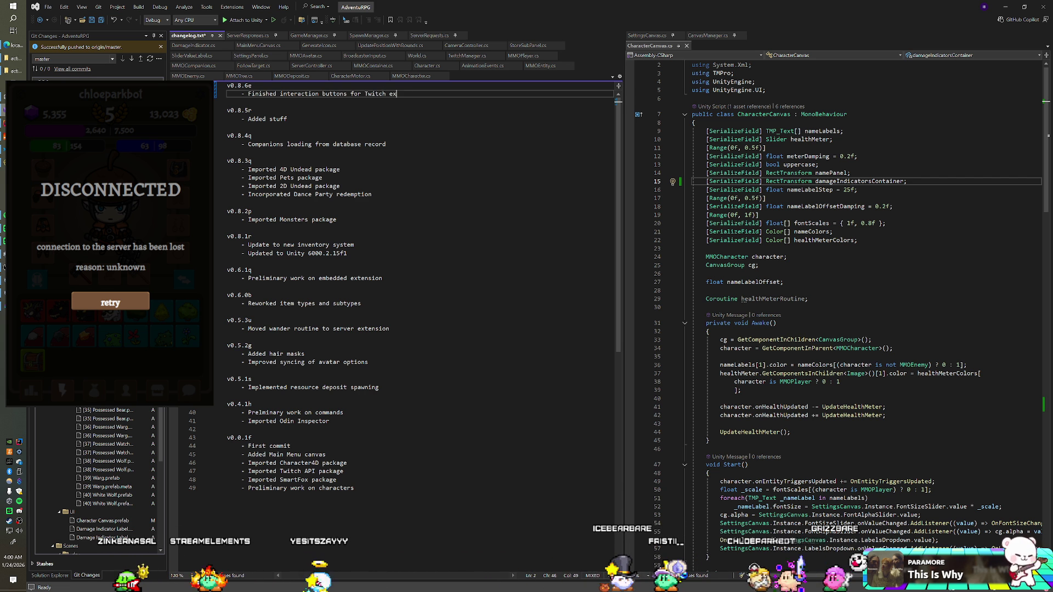
type("on")
key("Return")
type("- Added damage")
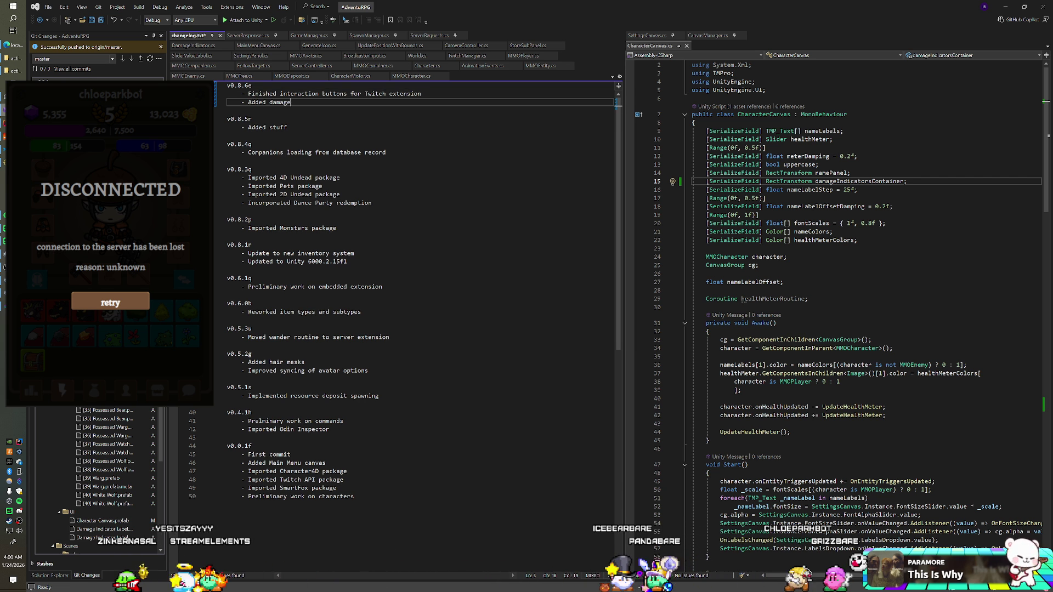
type("indicators")
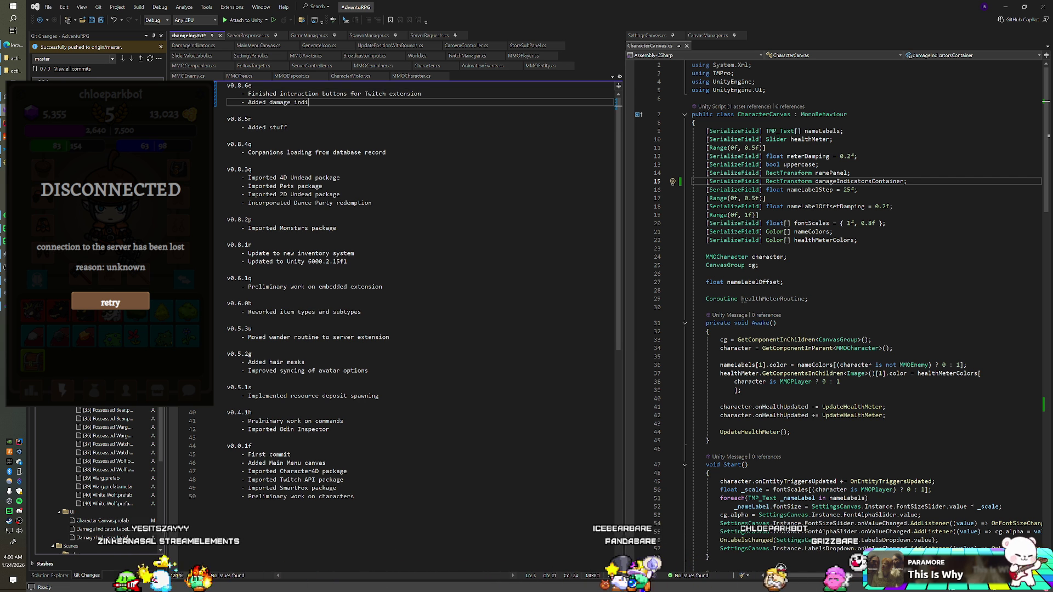
key("Return")
type("- Adde")
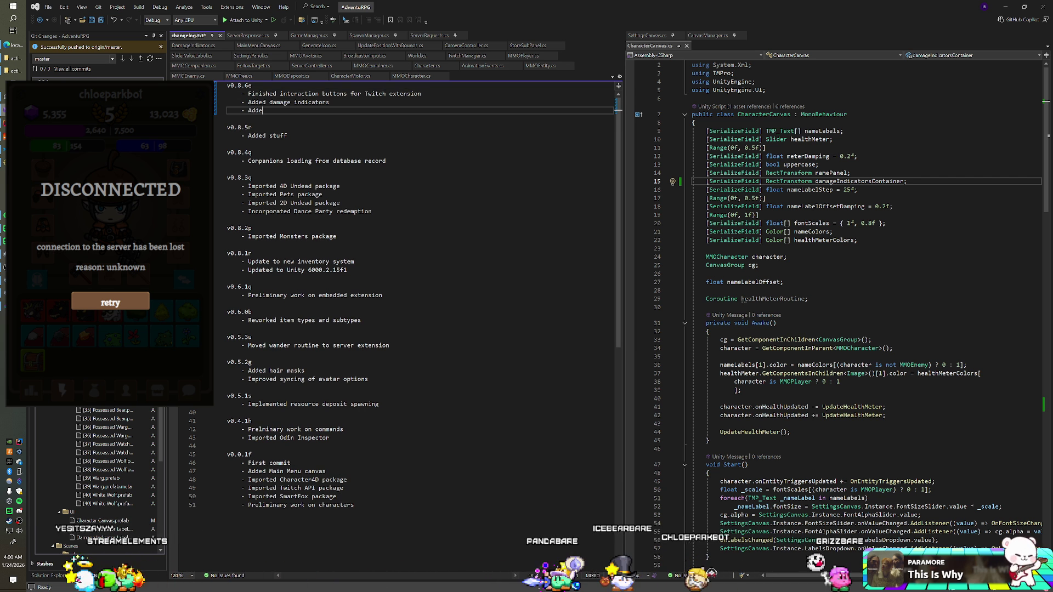
type("d 10 new enemies")
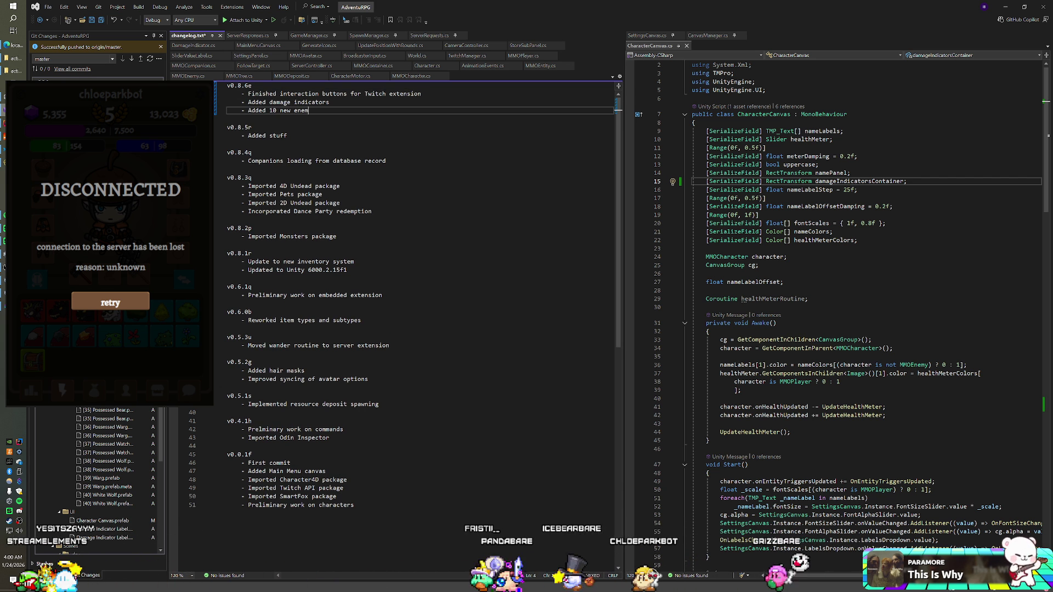
key("Return")
type("- Added 4 new c")
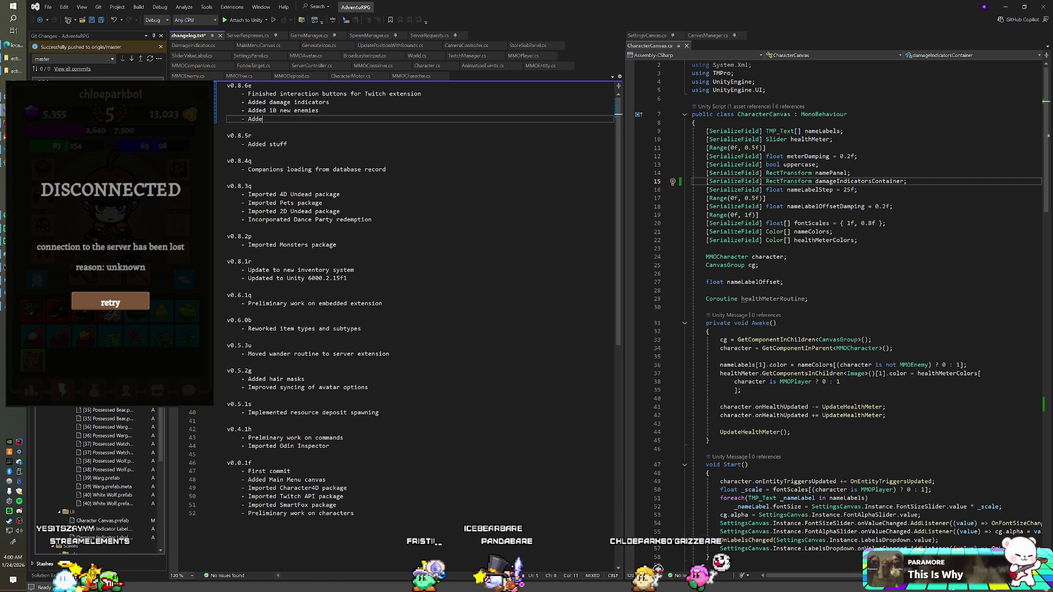
type("ompanions")
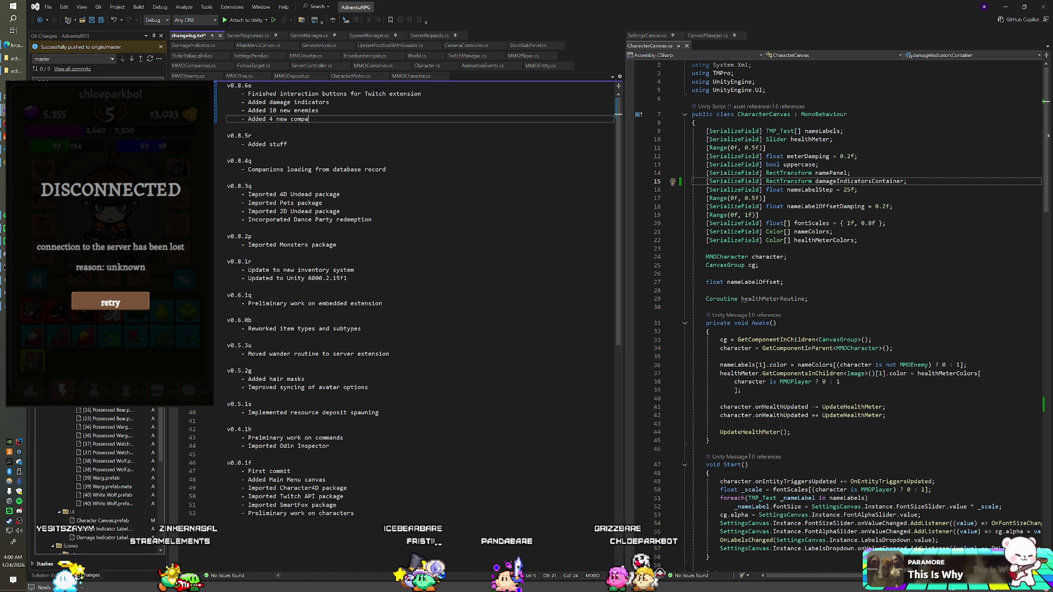
key("Return")
type("-")
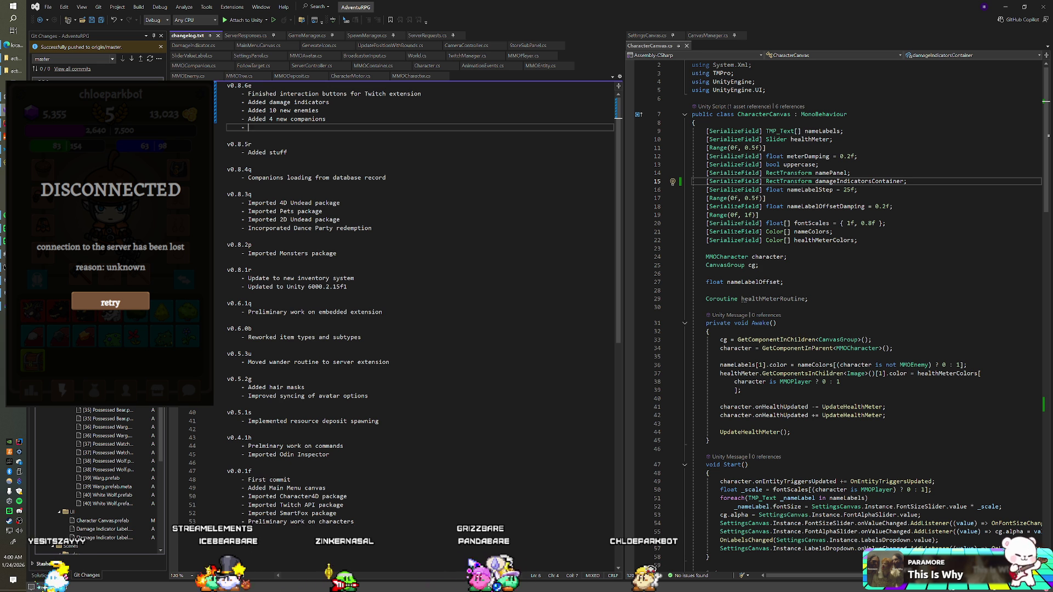
Commit all changes in the game repository and push to the remote.
left_click(53, 118)
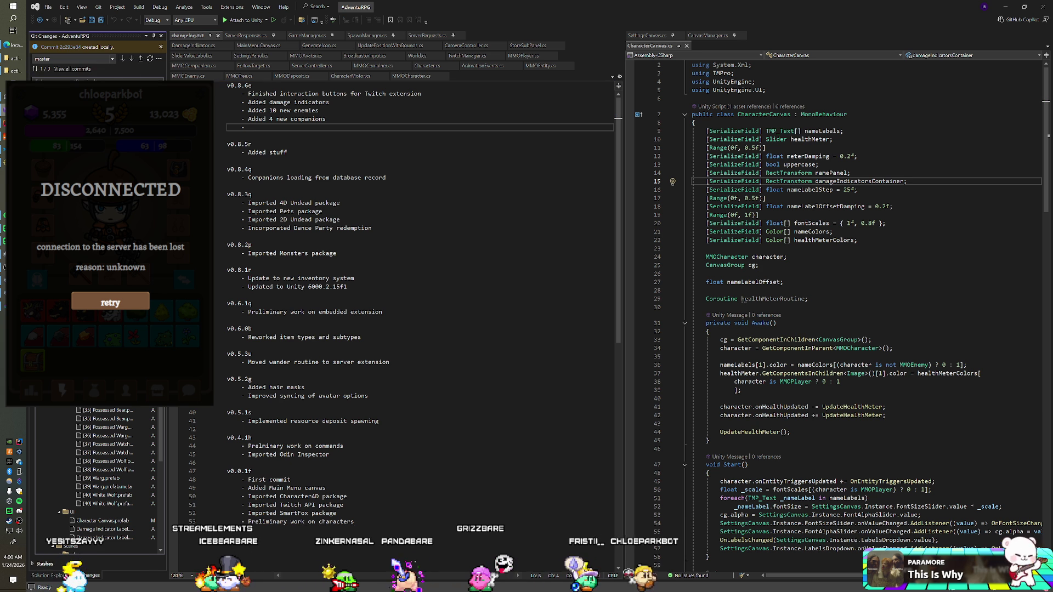
left_click(140, 58)
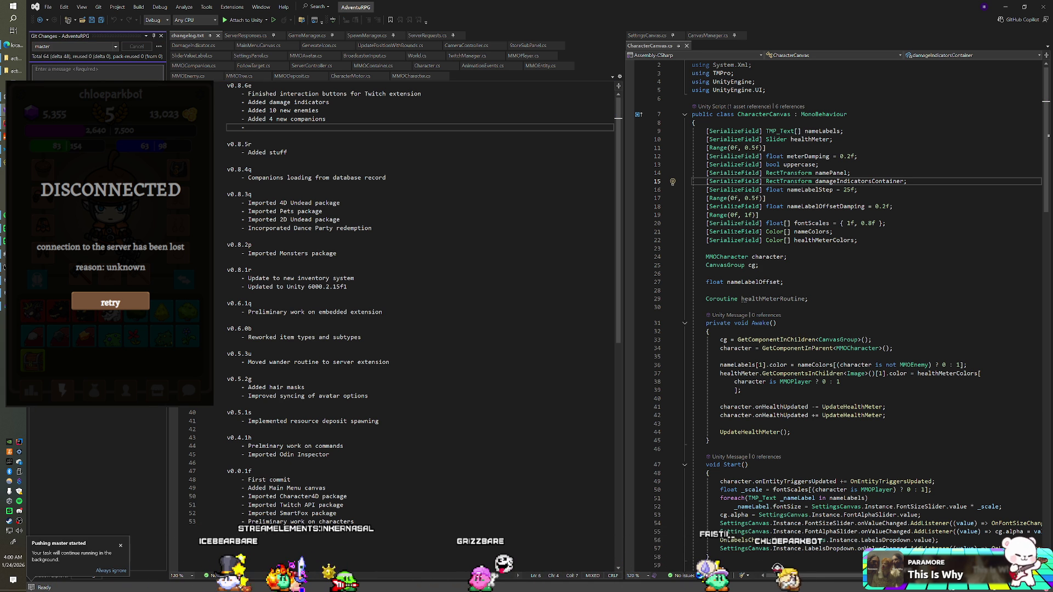
key("alt+Tab")
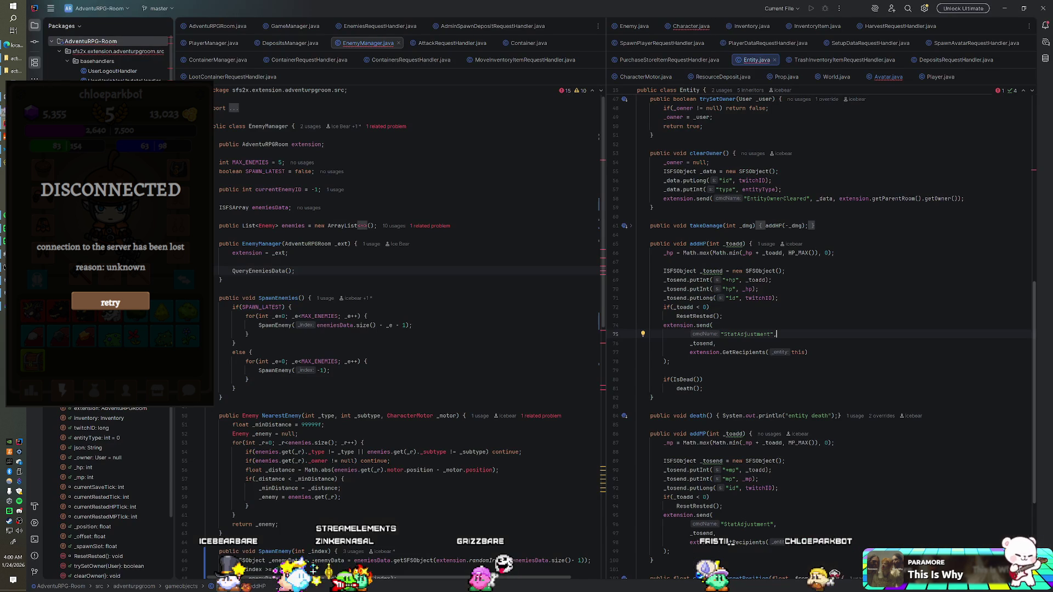
Commit the five changed server files as v0.8.6e and push them to master.
left_click(34, 44)
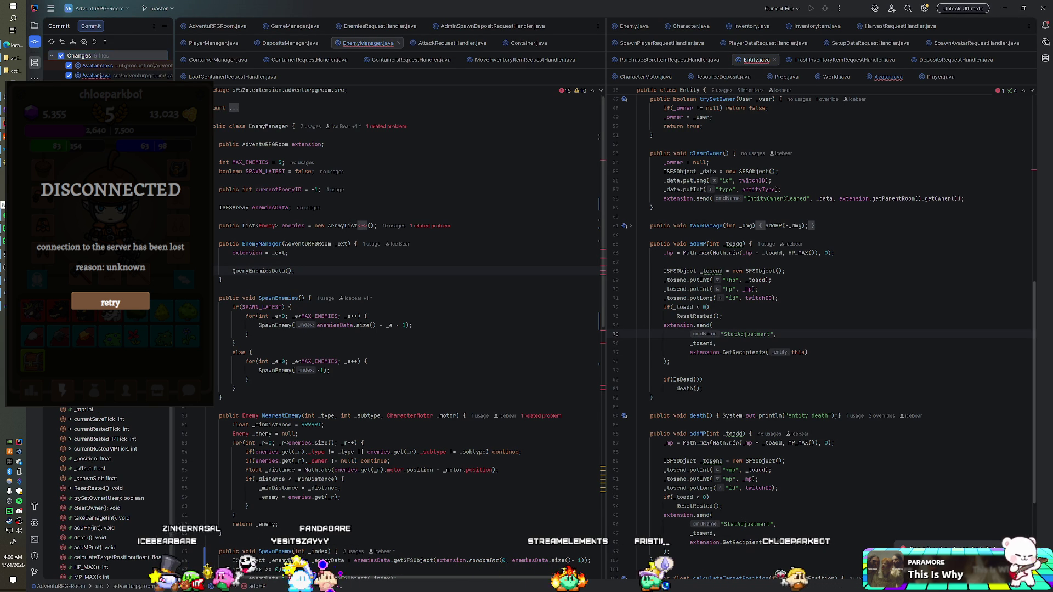
key("ctrl+shift+k")
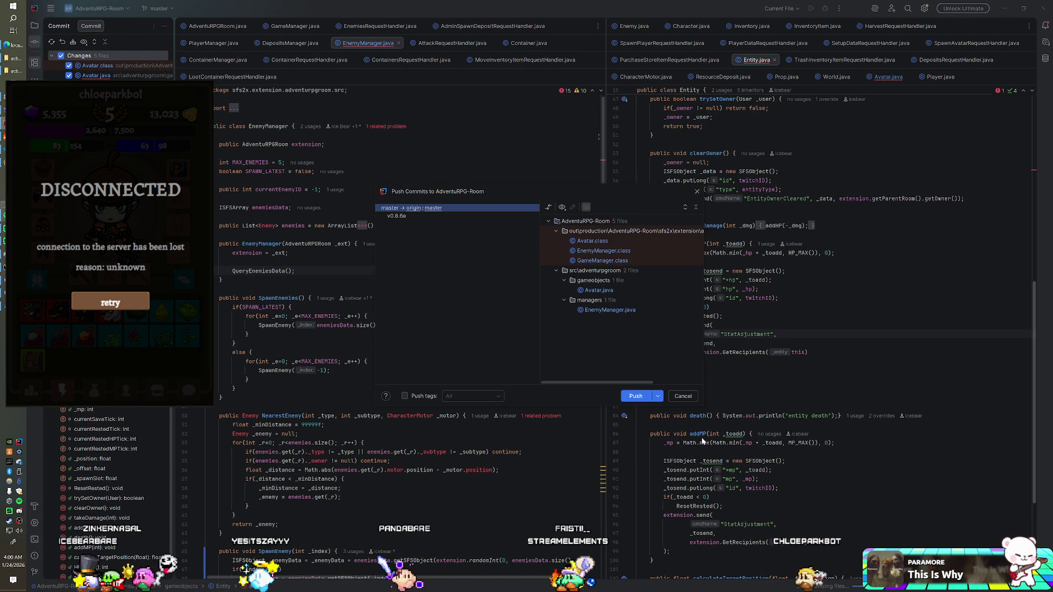
left_click(635, 395)
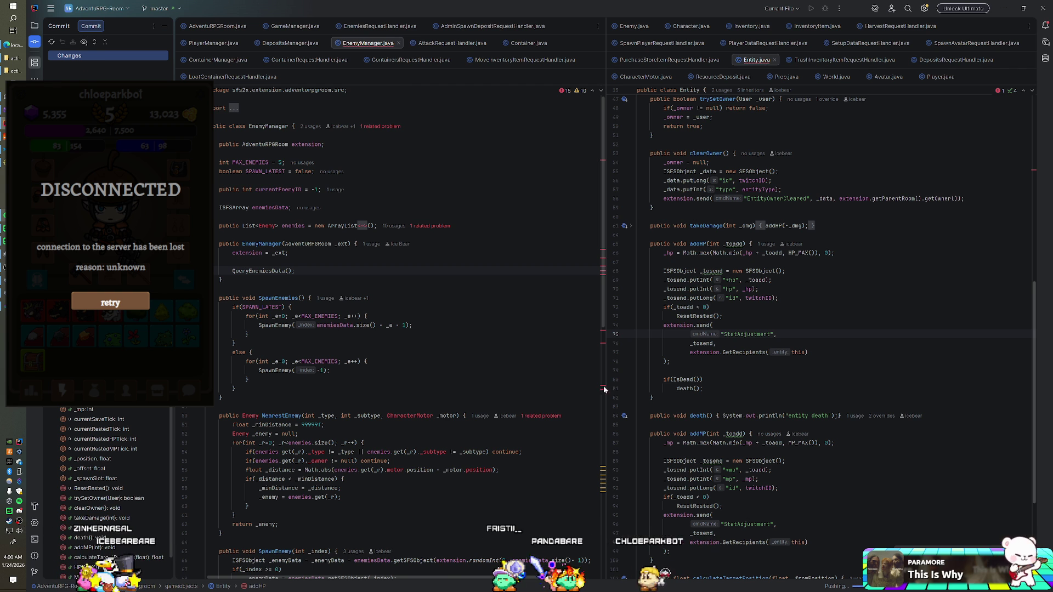
key("alt+Tab")
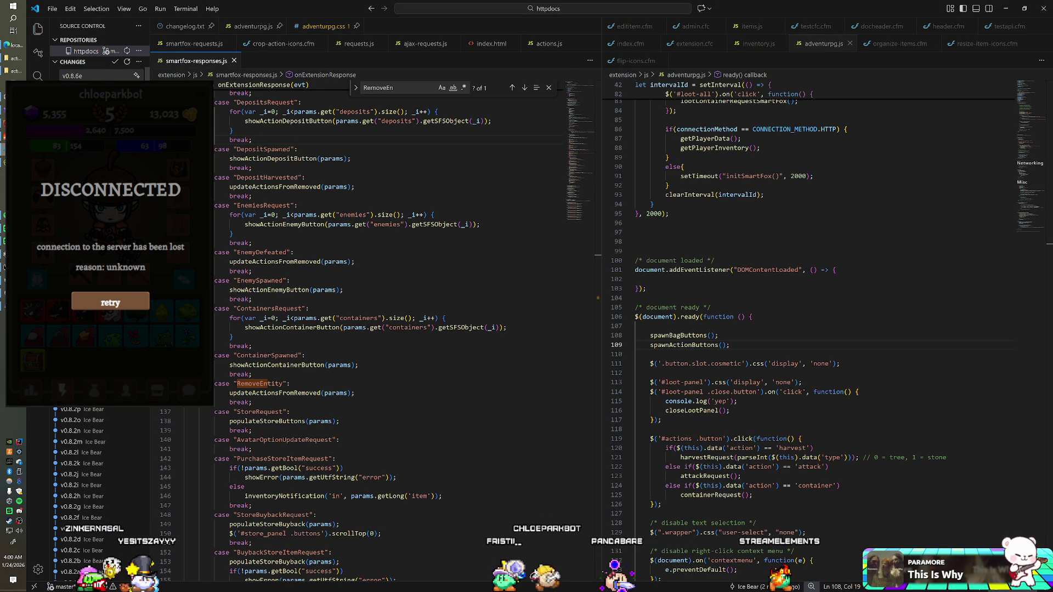
Commit all httpdocs changes as v0.8.6e and sync with origin/master.
key("ctrl+Return")
left_click(507, 304)
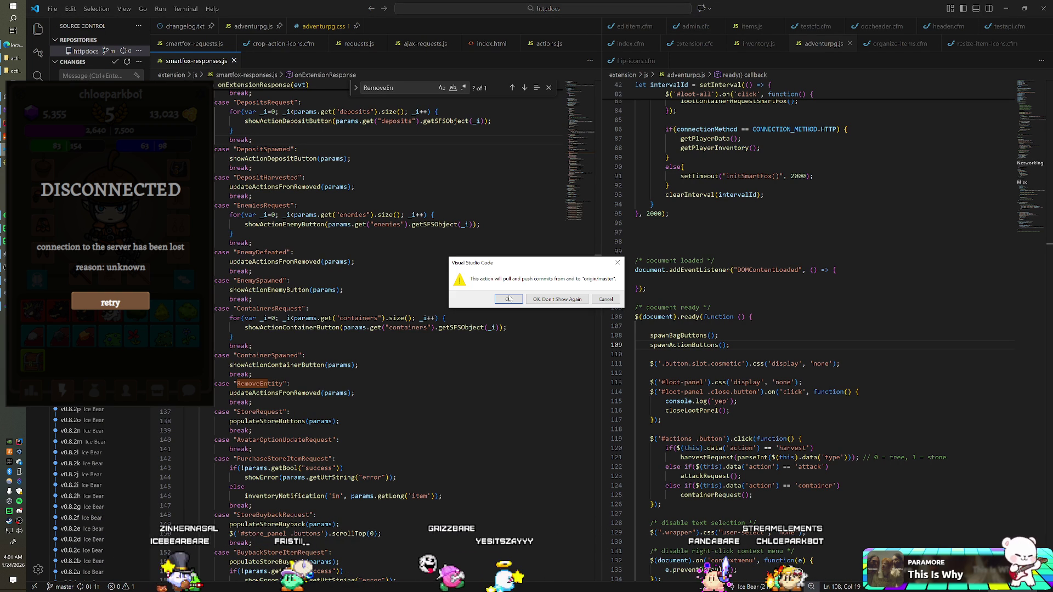
key("Return")
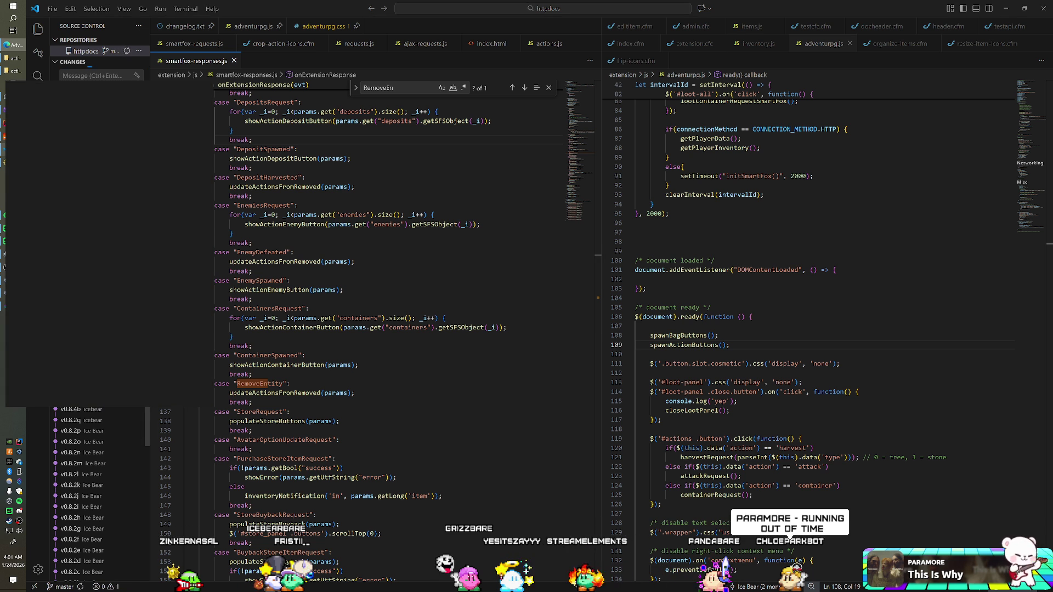
scroll(96, 494, "down", 1)
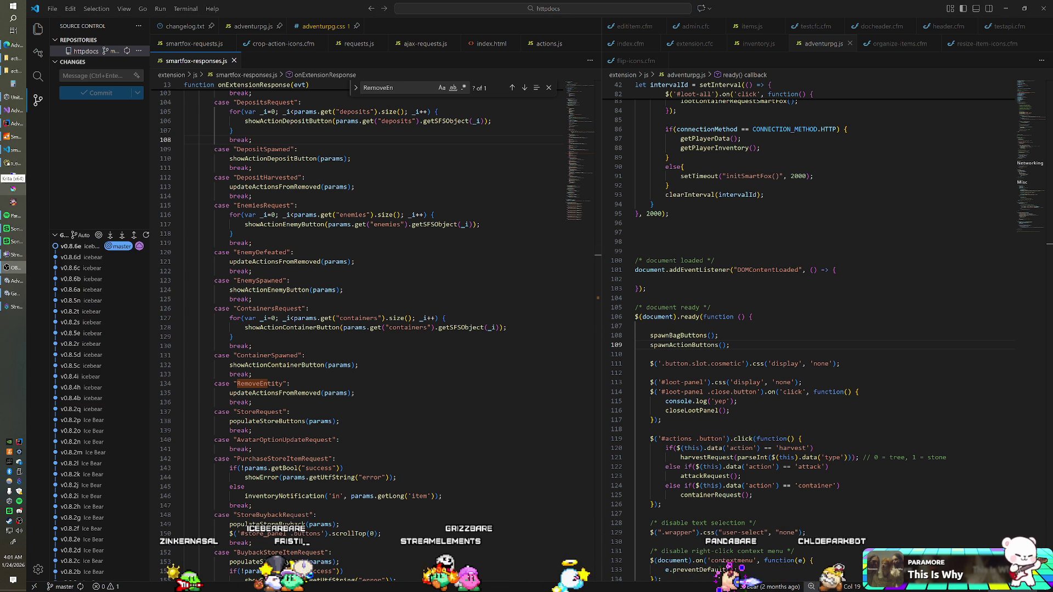